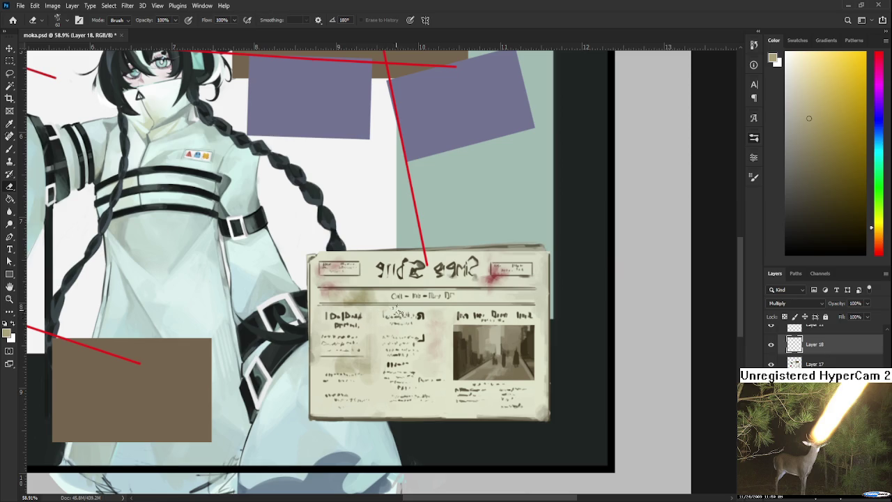
Paint soft brown grime smudges over the newspaper on Layer 18, erasing the excess
key(b)
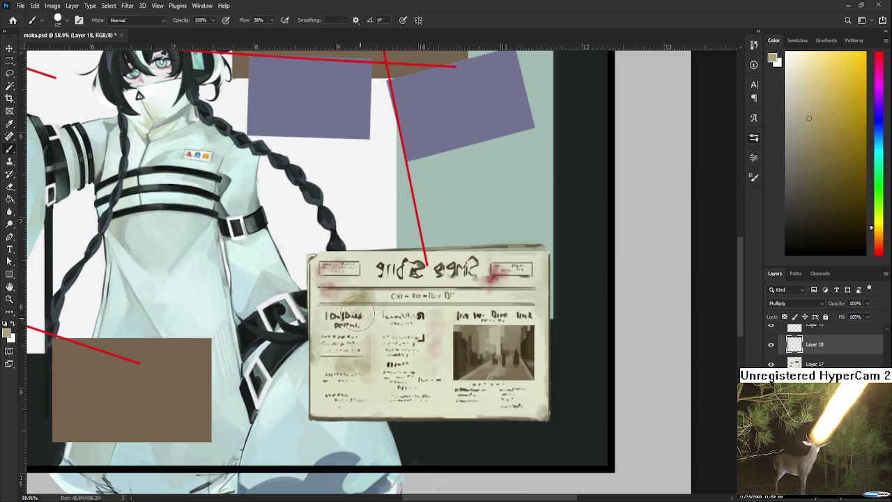
key(e)
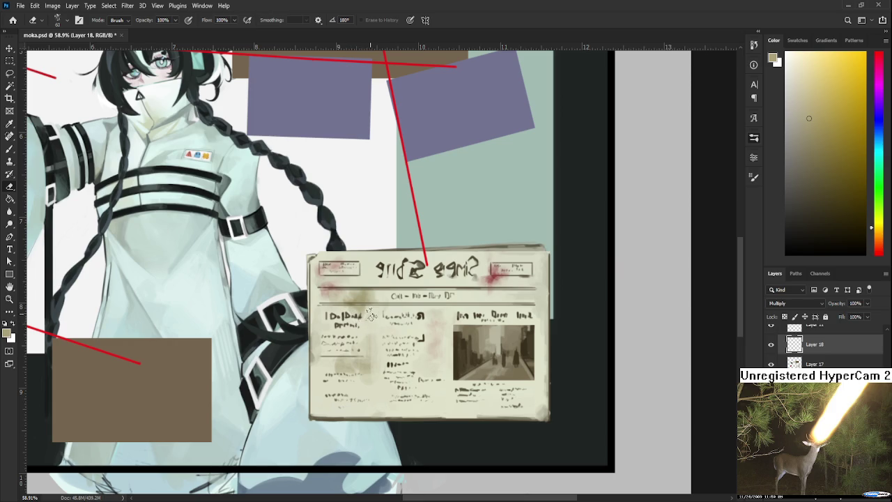
drag(363, 315, 289, 289)
key(b)
key(e)
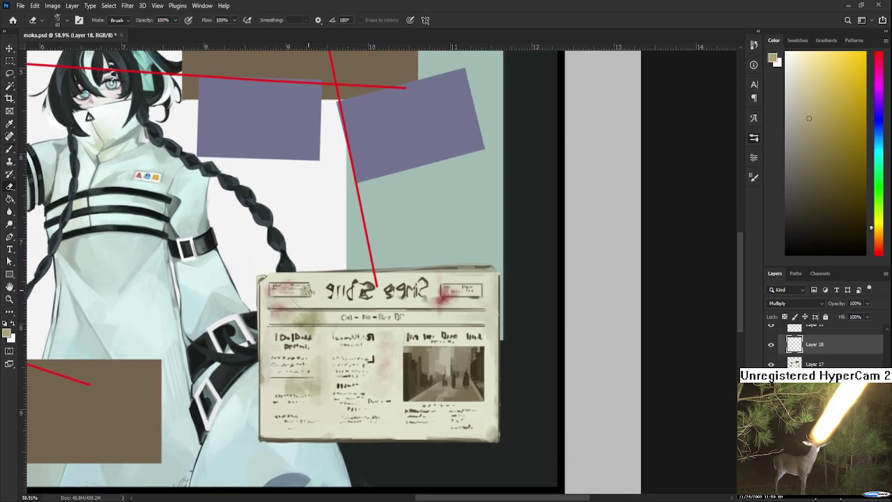
scroll(301, 292, down, 2)
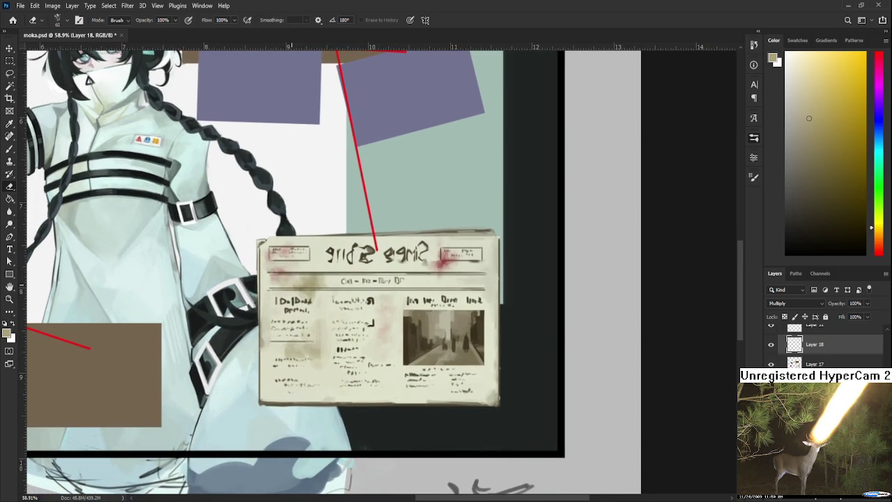
drag(398, 320, 386, 342)
Dab a brownish stain into the middle text column and erase parts of it back
key(b)
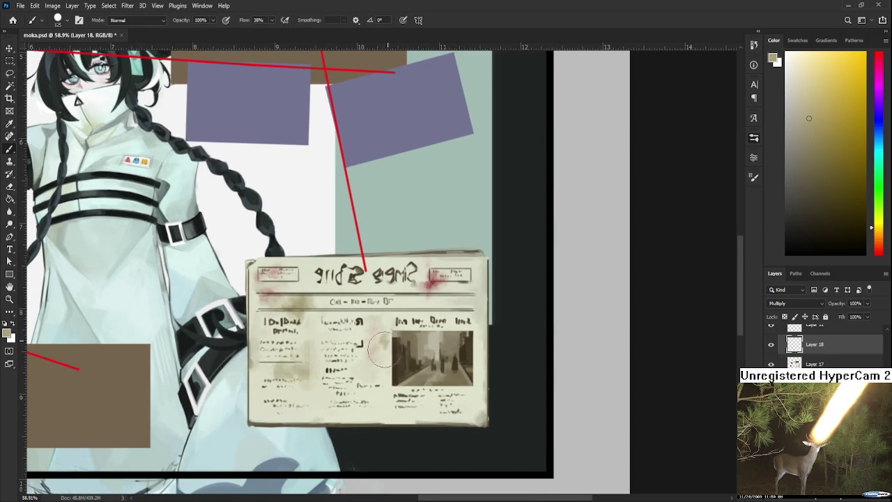
key(e)
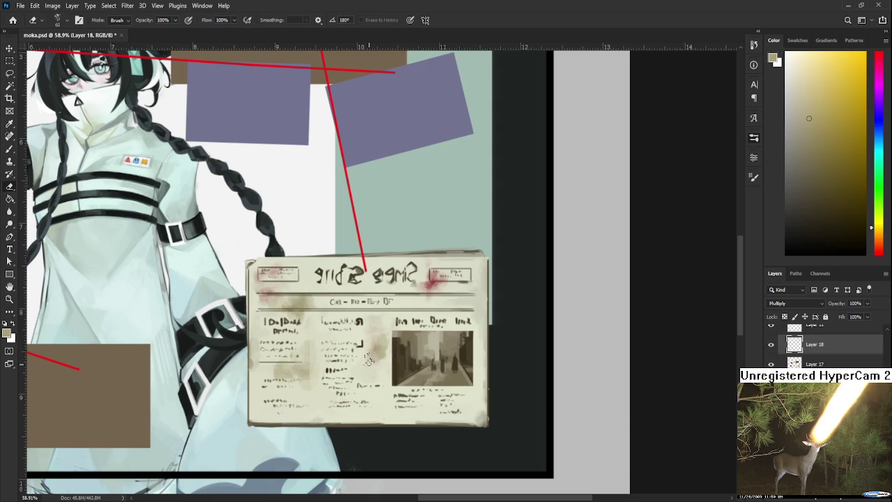
key(b)
key(e)
key(b)
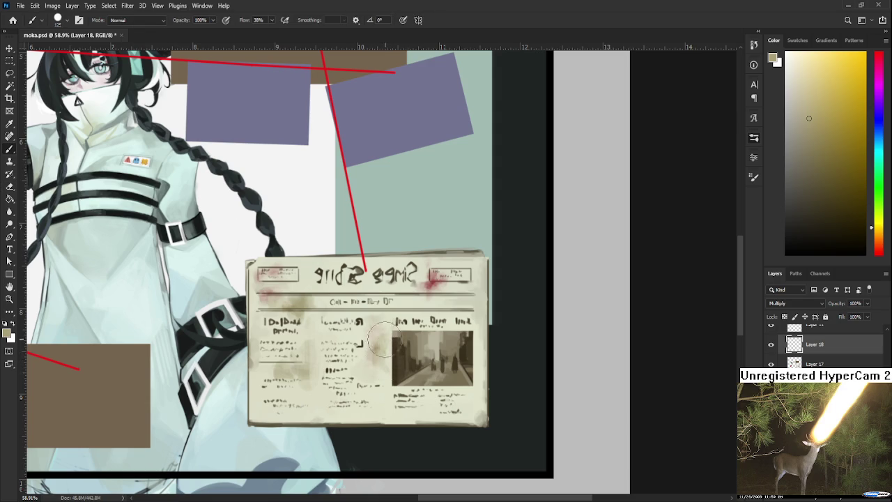
drag(380, 373, 380, 355)
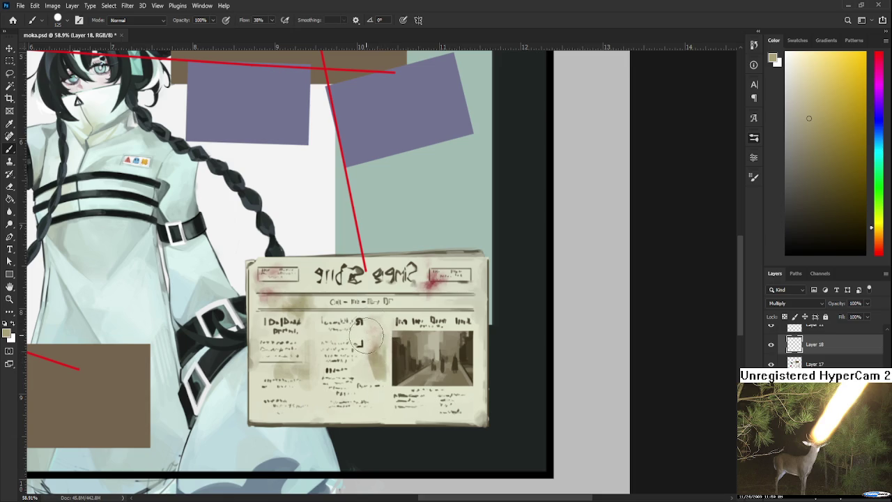
key(e)
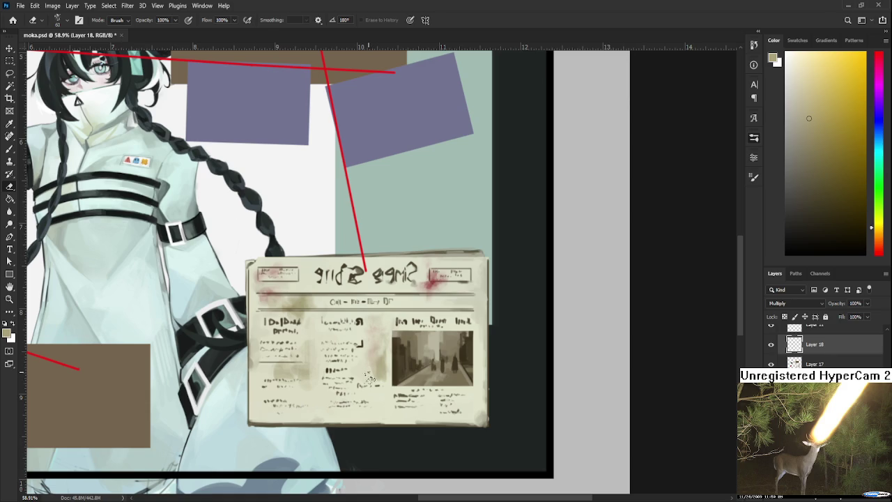
key(b)
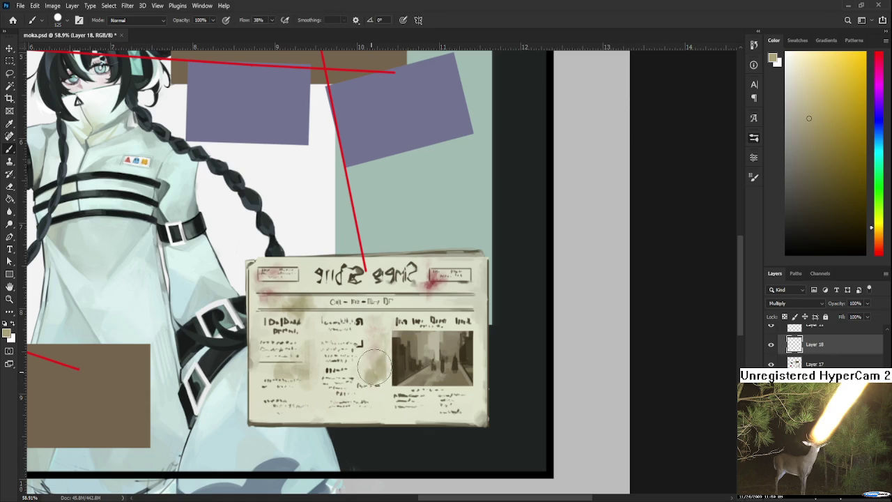
key(e)
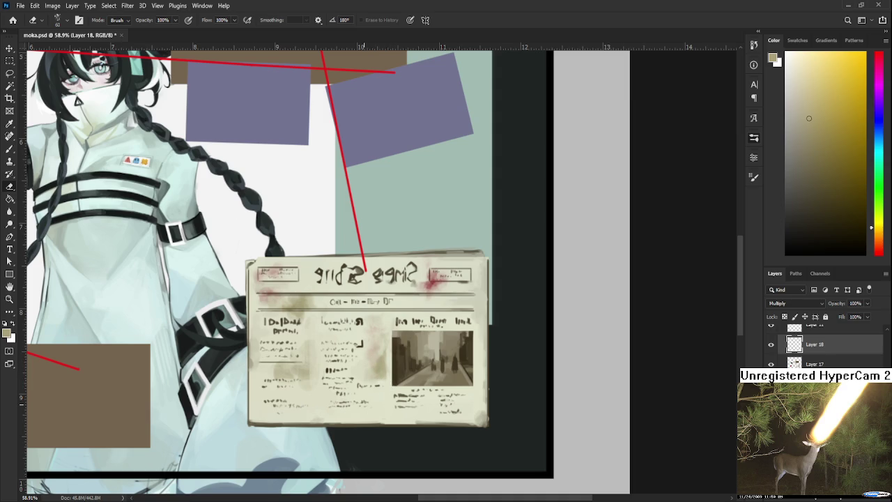
Darken the mirrored newspaper title with faint grime, then erase some to lighten it
scroll(352, 377, down, 2)
scroll(352, 376, down, 2)
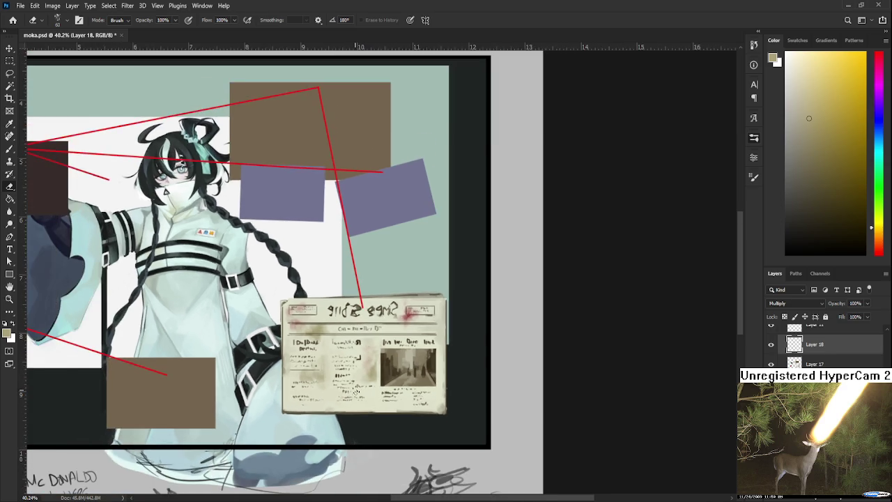
scroll(352, 376, down, 2)
scroll(352, 376, down, 2)
scroll(461, 311, up, 2)
scroll(461, 311, up, 2)
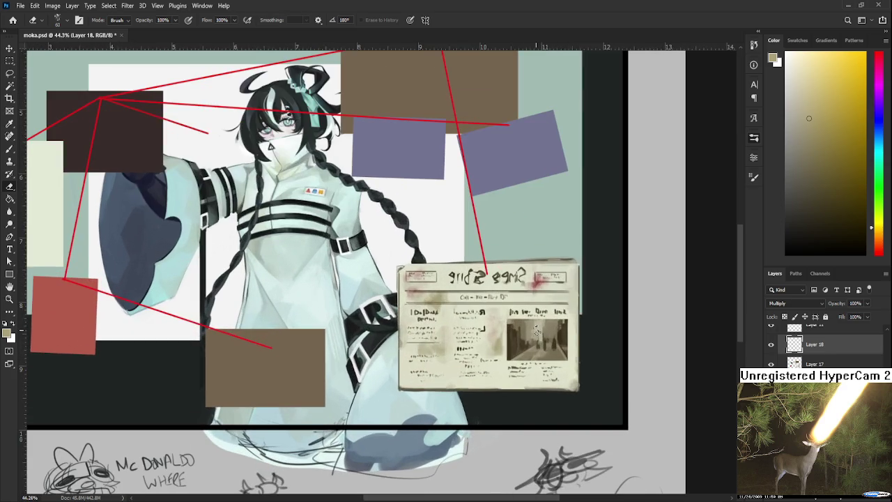
scroll(357, 313, up, 1)
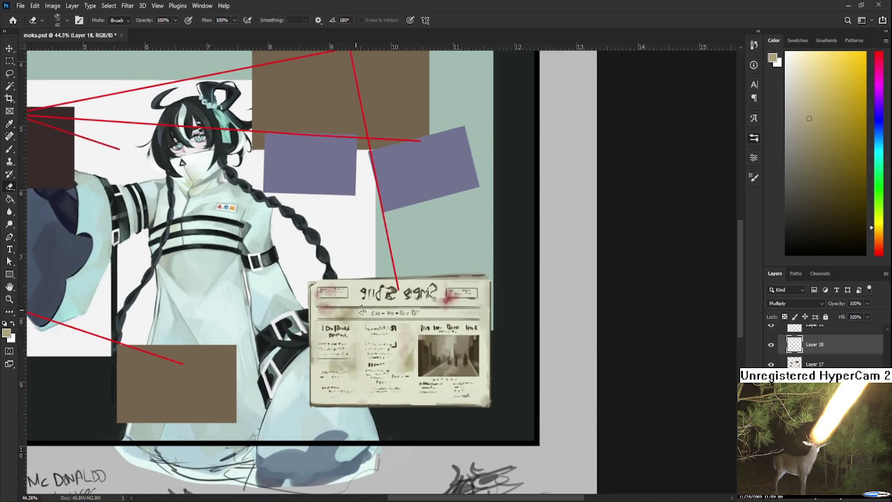
key(b)
drag(354, 292, 402, 305)
key(e)
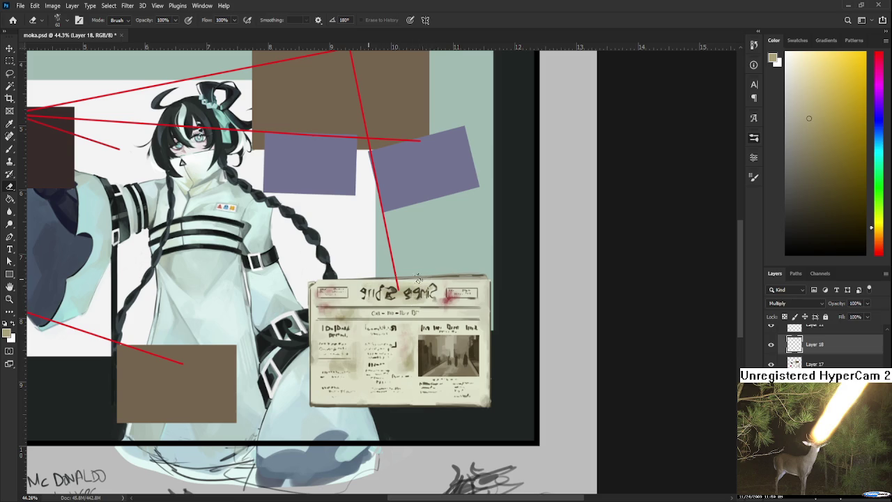
Rework the masthead corner blotch with paint and eraser, then scroll down to the sketches
mouse_move(447, 315)
mouse_down()
mouse_move(385, 303)
mouse_move(362, 318)
mouse_up()
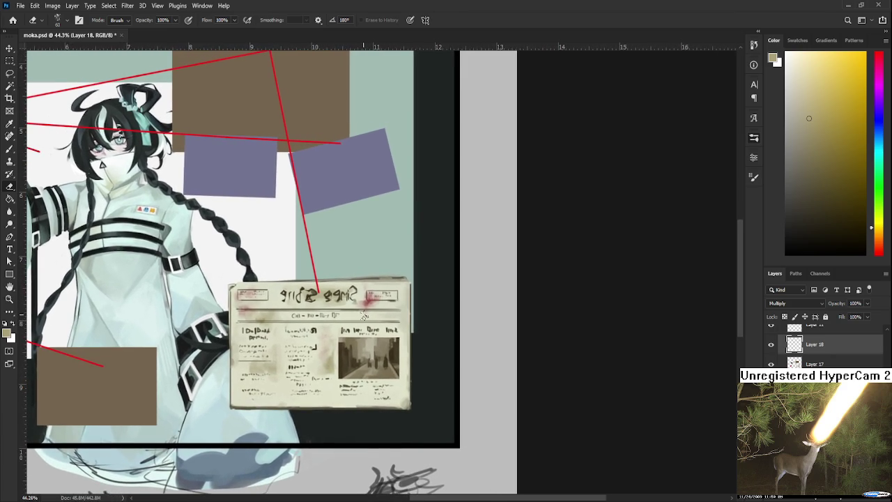
key(b)
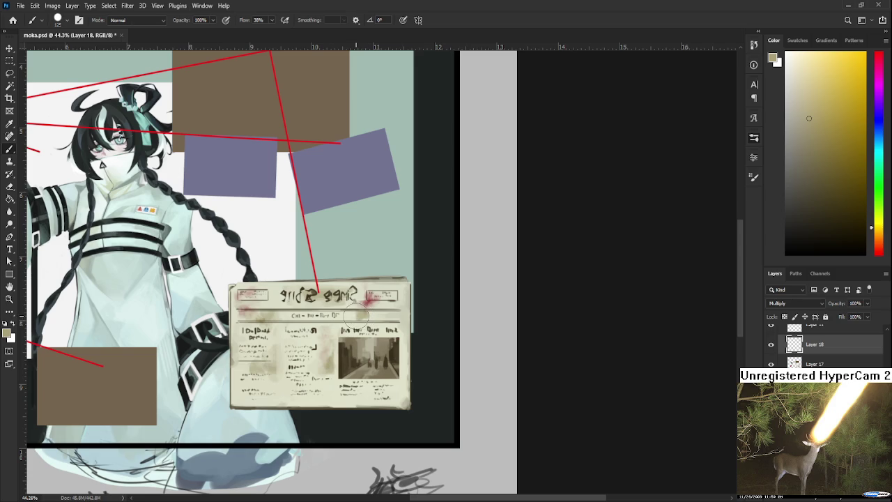
key(e)
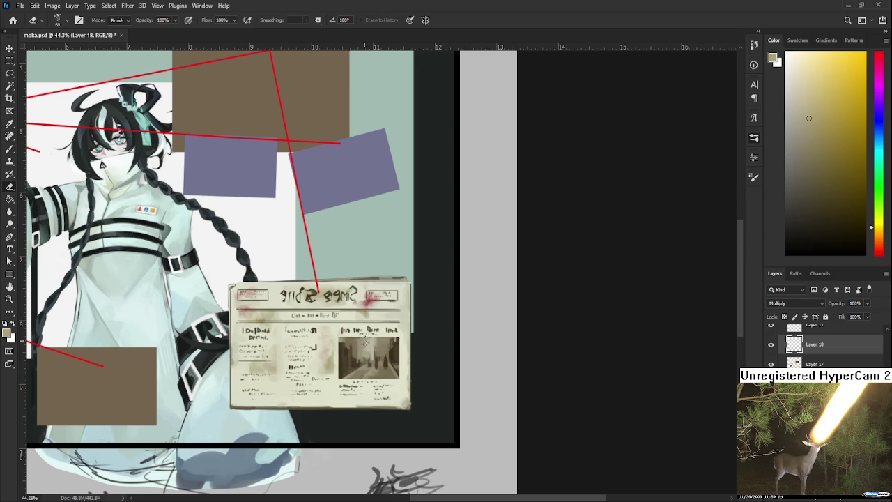
scroll(356, 354, down, 3)
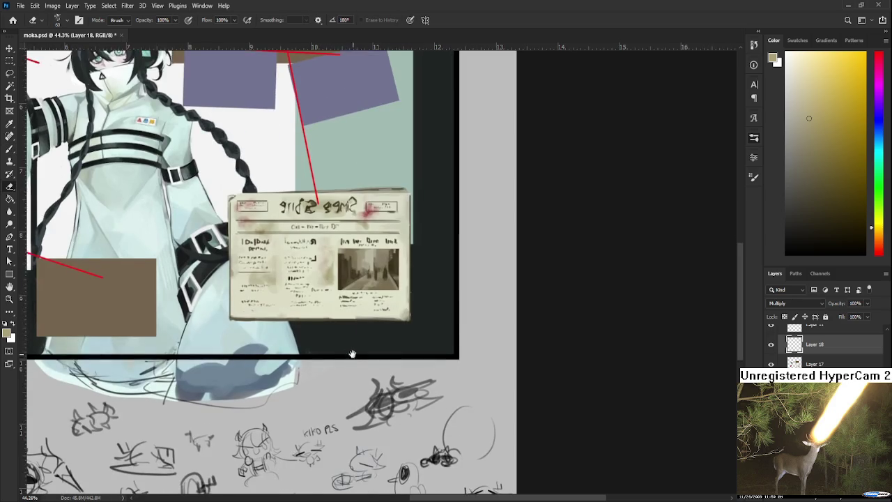
Reset colours to black and white and shrink the brush to size 60
key(d)
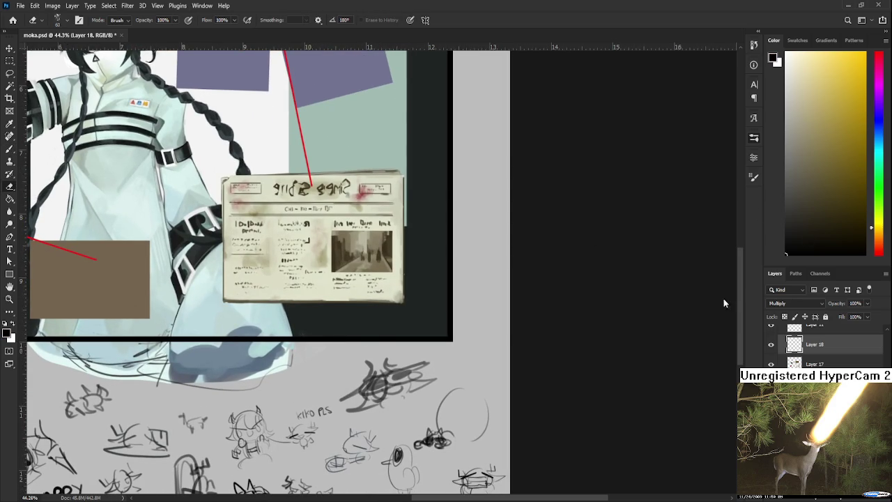
scroll(331, 330, down, 1)
key(b)
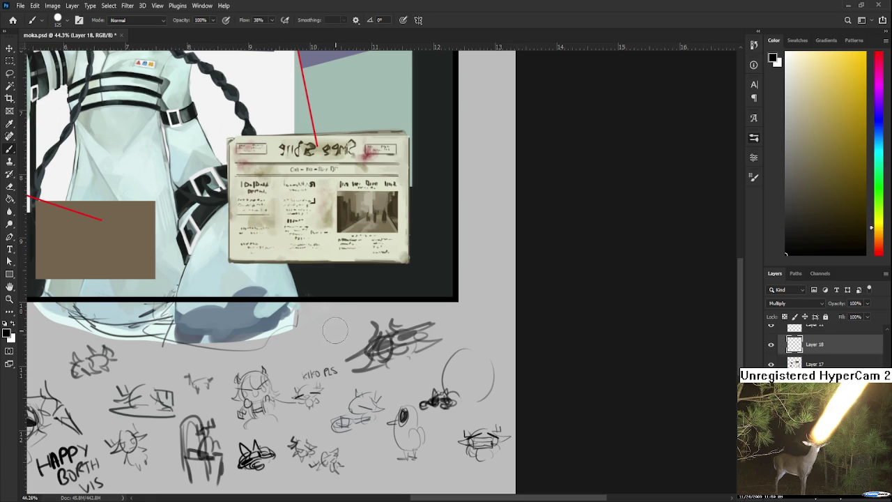
key(bracketleft)
key(bracketleft)
key(bracketleft)
drag(322, 332, 336, 321)
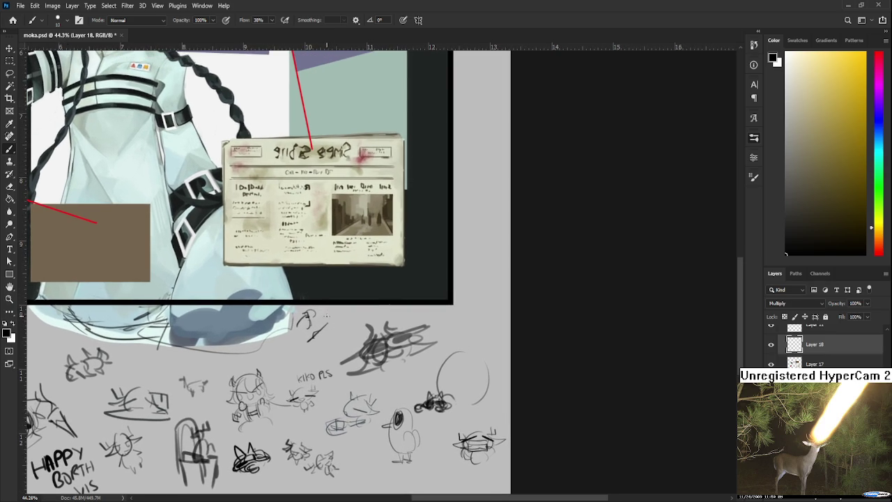
Lasso the small circled face sketch below the artwork and delete it
key(l)
drag(337, 323, 337, 324)
key(Delete)
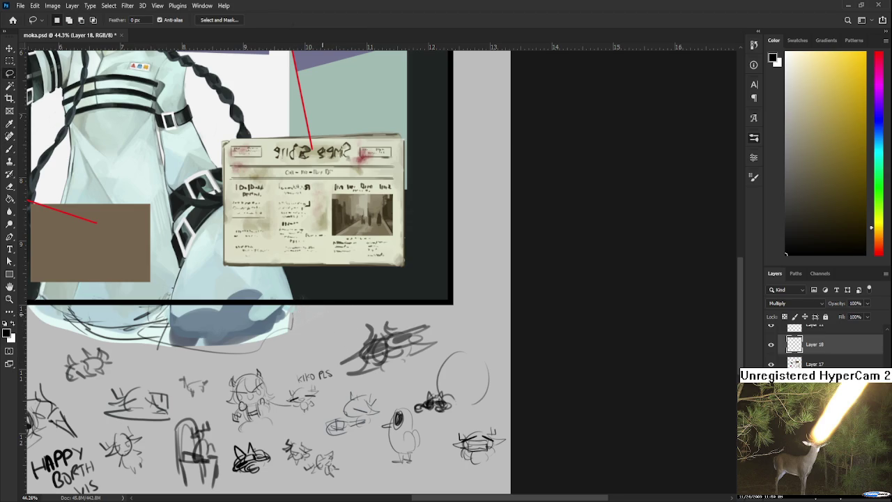
drag(362, 312, 345, 365)
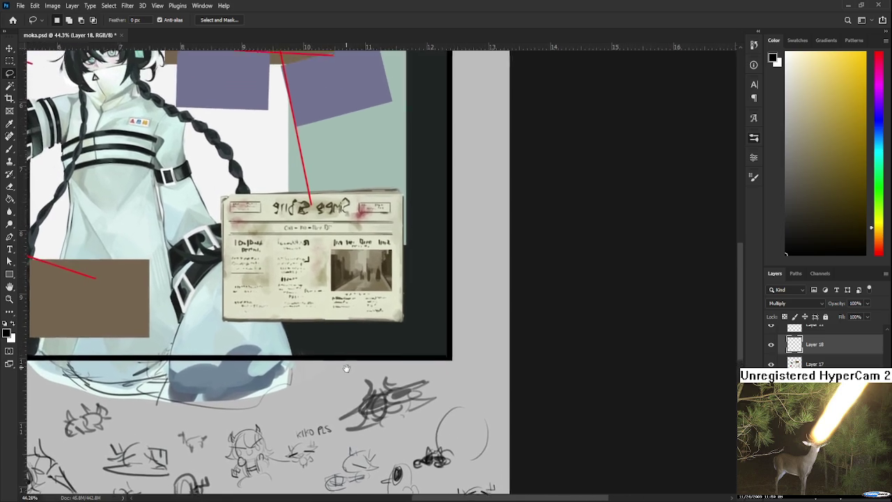
Sample the newspaper's beige paper colour with the brush
click(771, 347)
click(771, 347)
key(e)
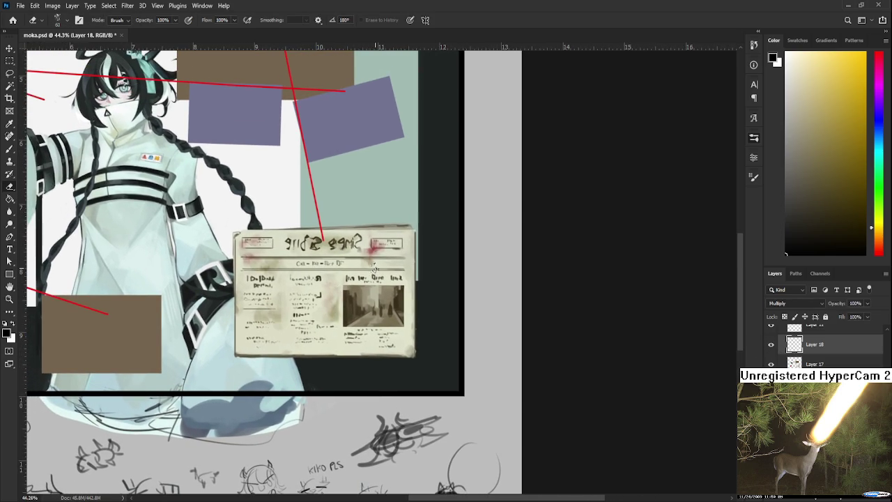
key(b)
drag(338, 248, 339, 305)
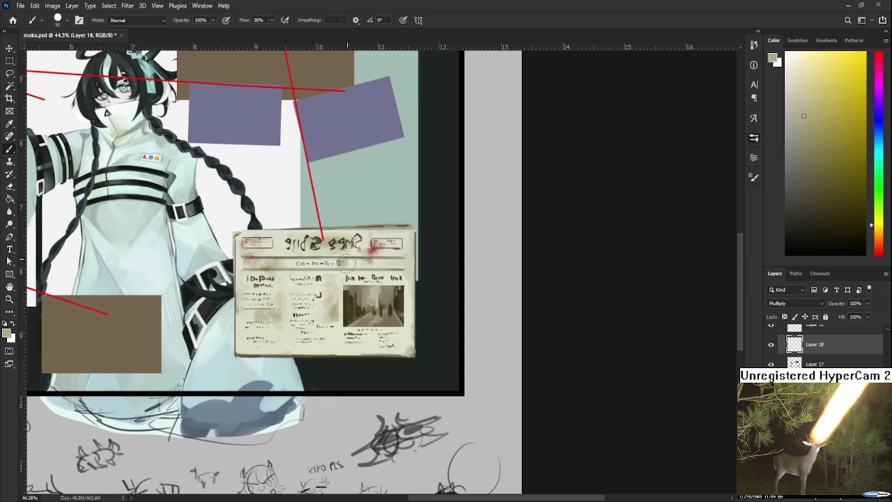
Erase small stray marks along the newspaper's header
key(e)
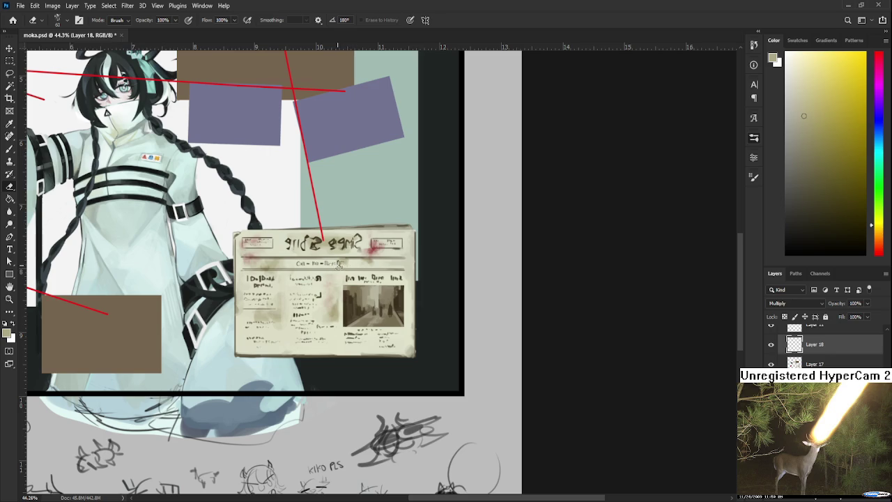
key(b)
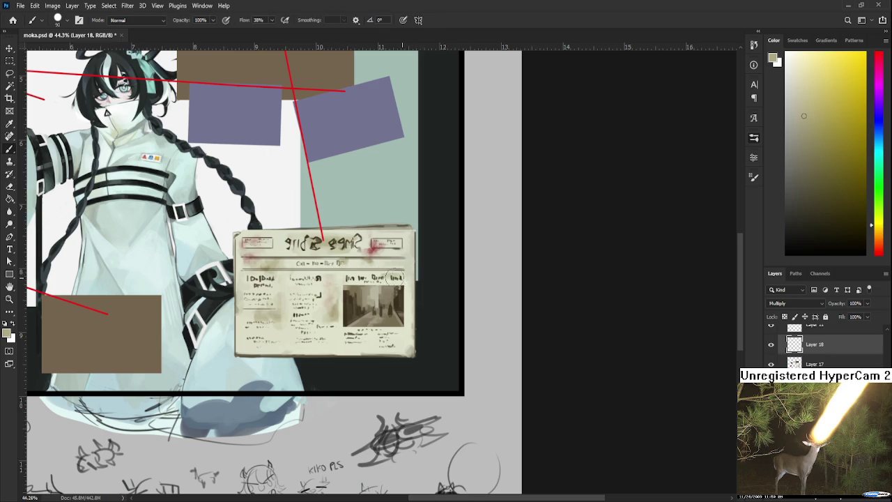
key(e)
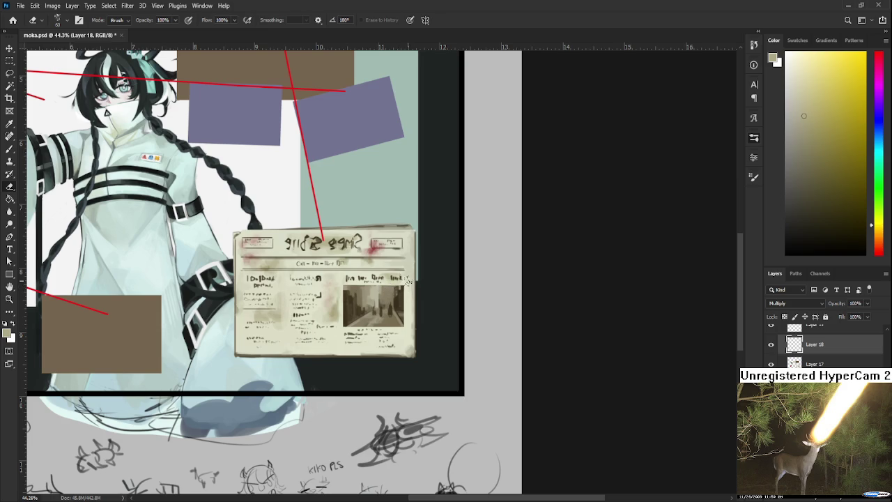
drag(383, 273, 394, 273)
drag(386, 276, 374, 270)
Alternate 38%-flow beige painting and erasing over the text columns, adding a scribbled headline above the photo
drag(313, 340, 325, 336)
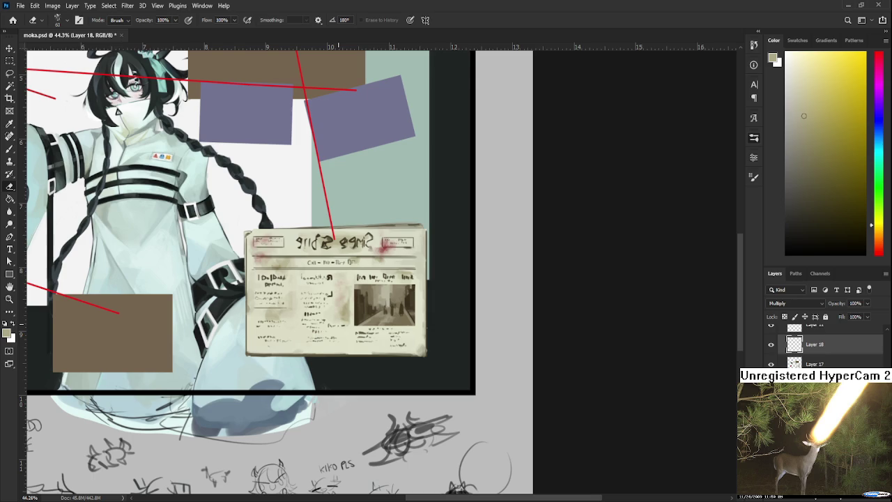
drag(341, 293, 360, 317)
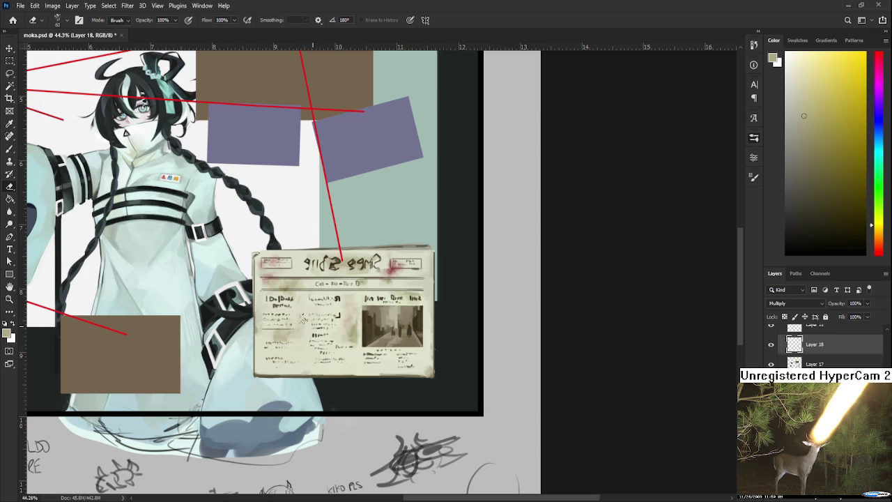
key(b)
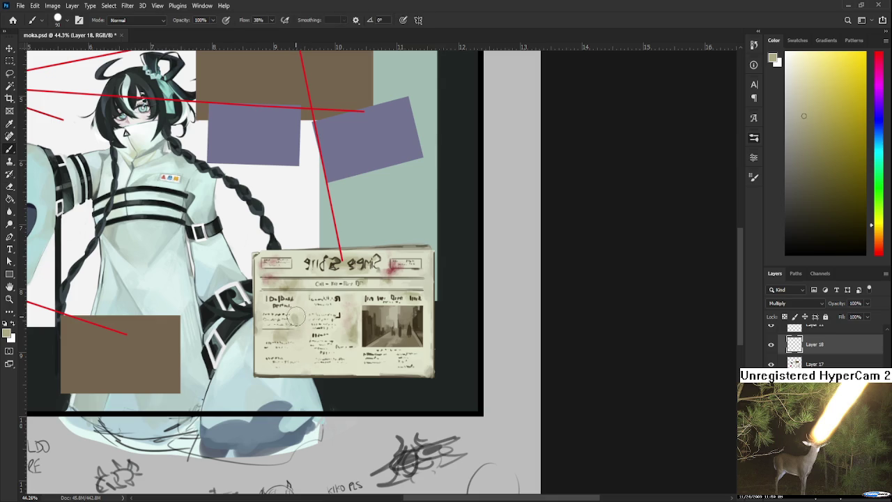
key(e)
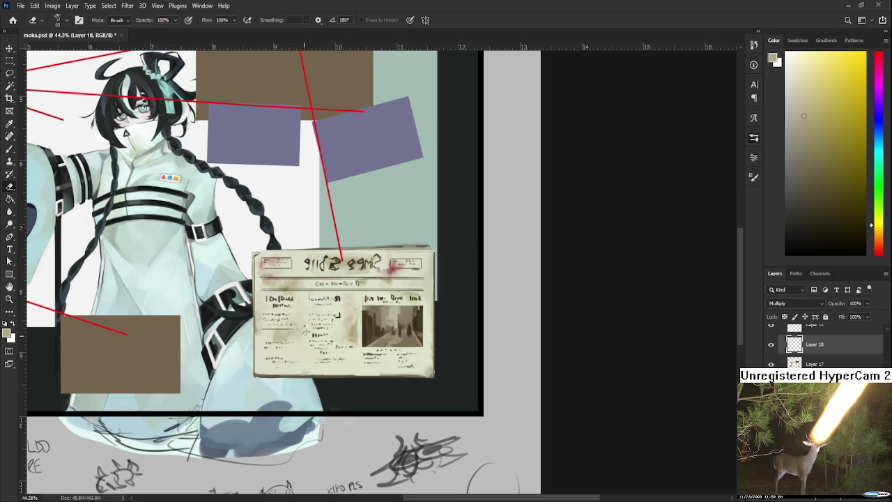
scroll(405, 363, down, 1)
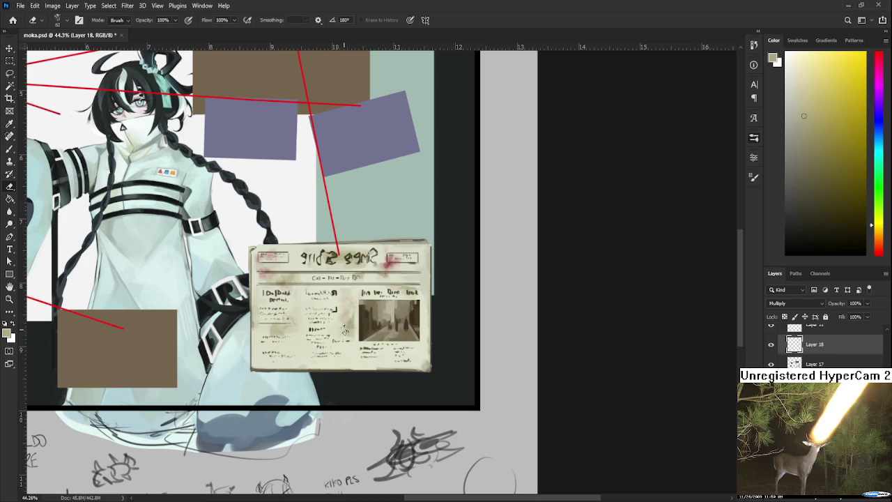
key(b)
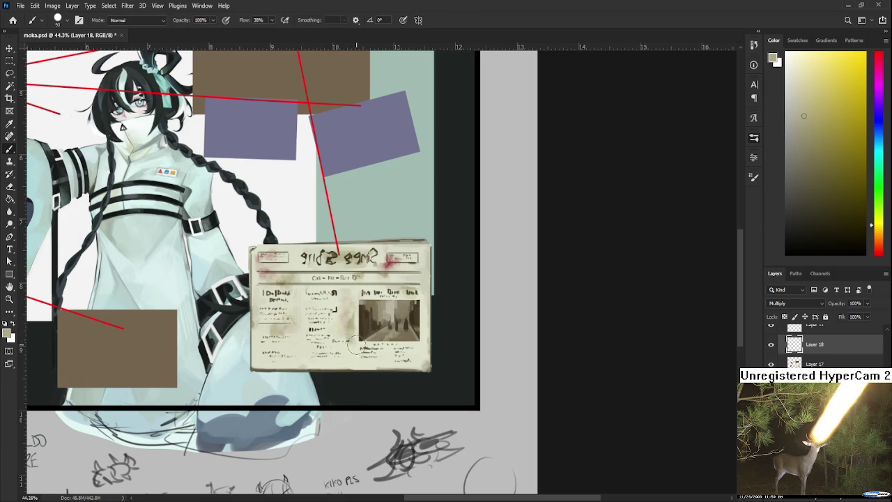
key(e)
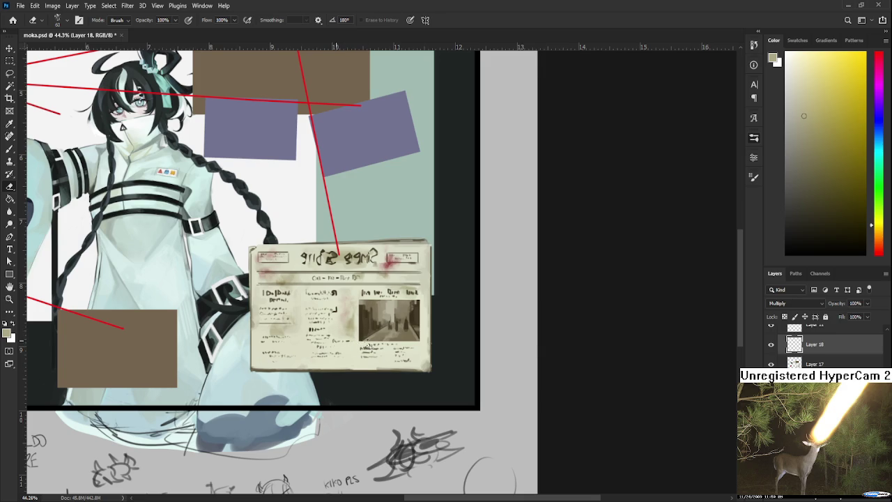
key(b)
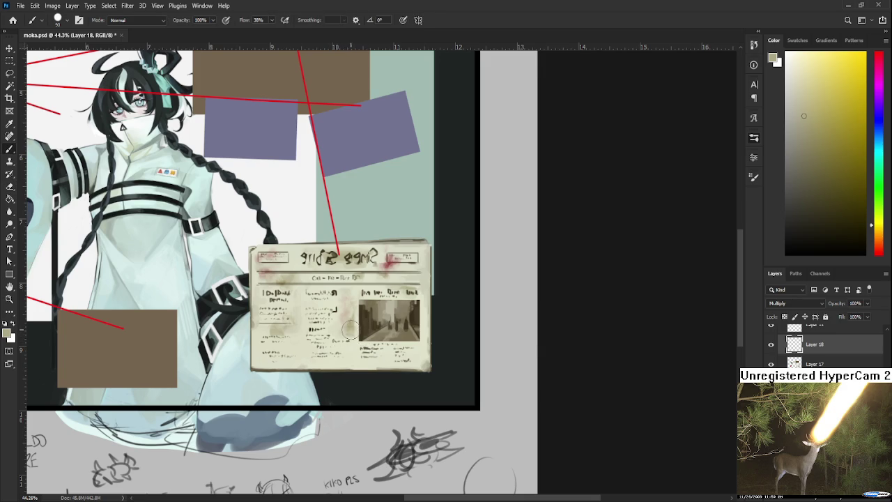
key(e)
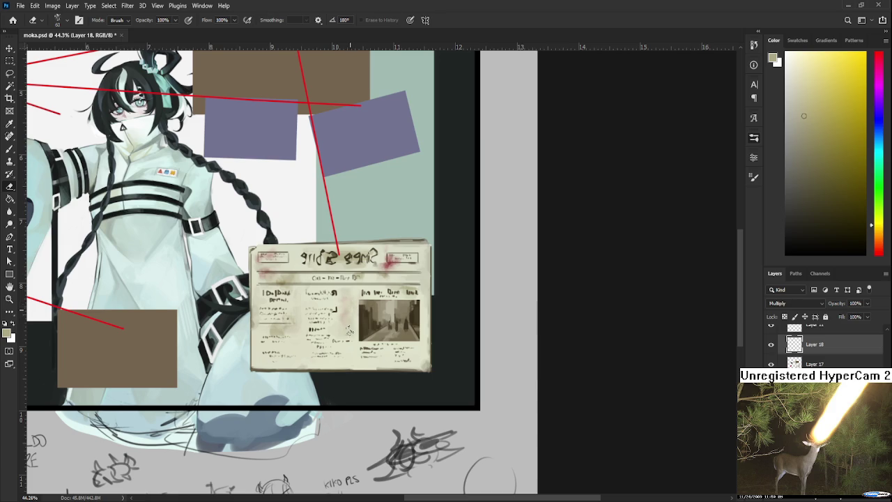
key(b)
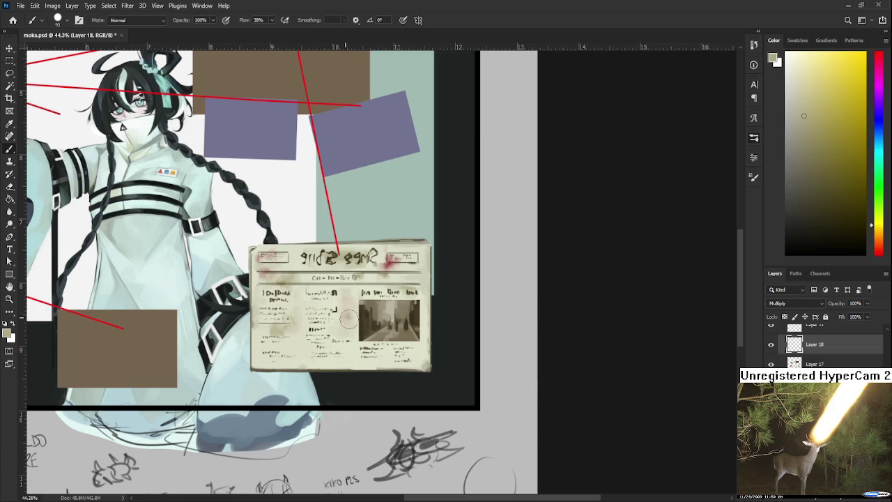
key(e)
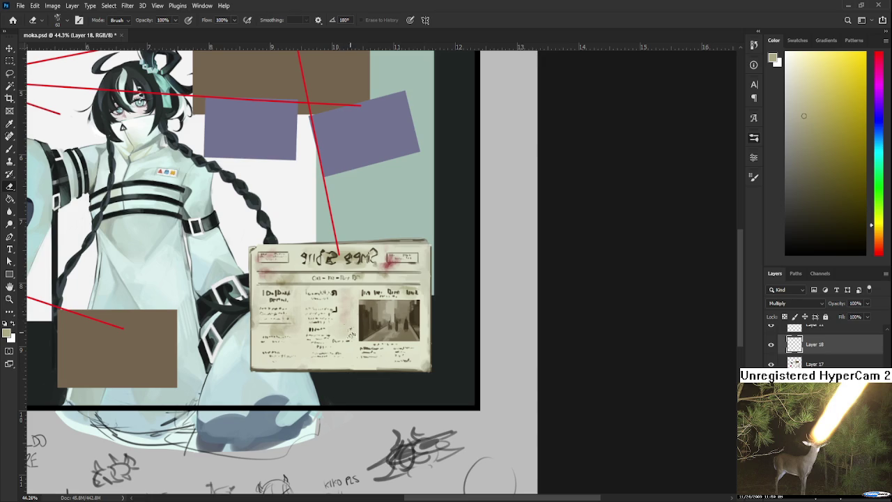
scroll(421, 455, down, 3)
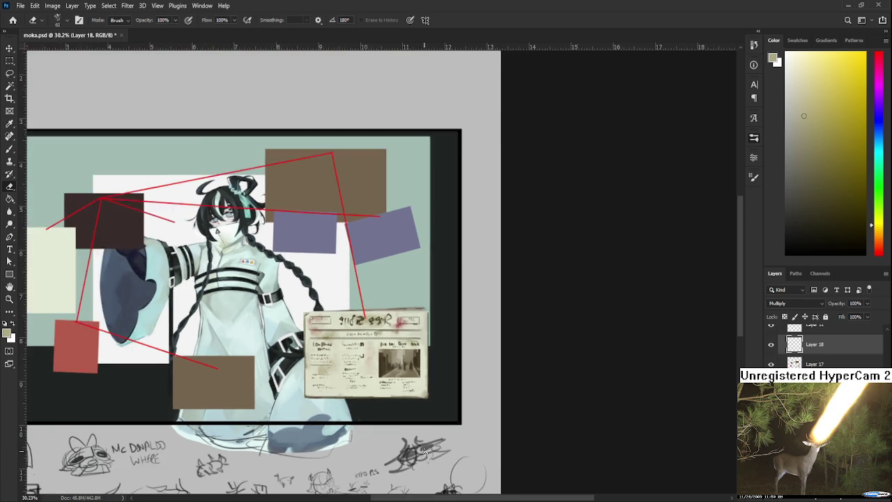
scroll(518, 428, down, 2)
scroll(518, 429, down, 2)
scroll(518, 429, down, 1)
scroll(518, 429, down, 1)
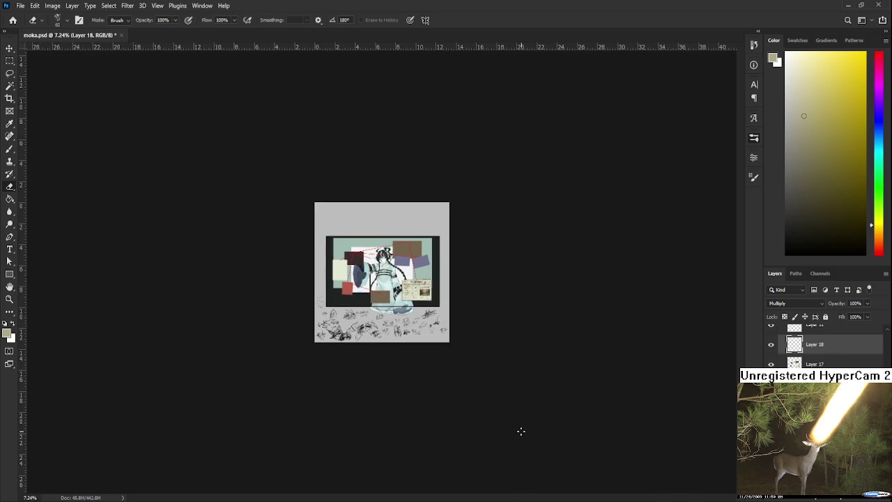
scroll(478, 369, up, 1)
scroll(479, 368, up, 1)
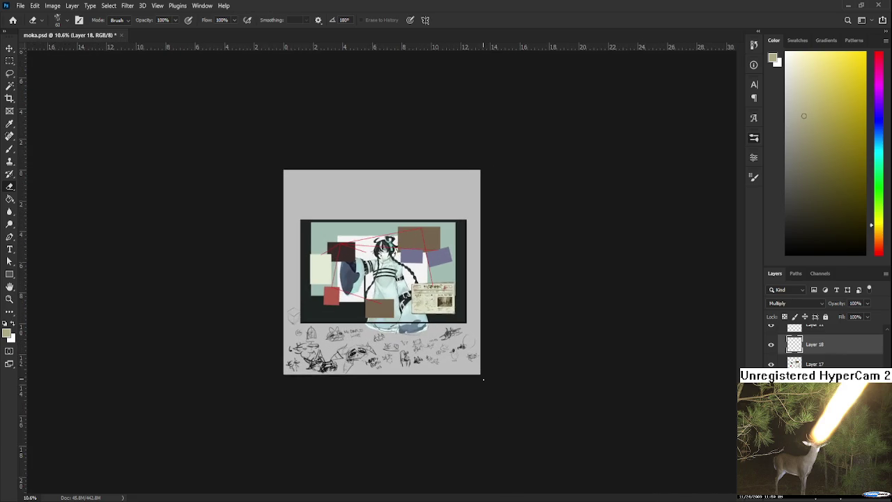
scroll(479, 369, up, 2)
scroll(464, 341, up, 2)
scroll(463, 342, up, 5)
scroll(480, 376, up, 3)
mouse_move(466, 347)
mouse_down()
mouse_move(298, 423)
mouse_move(270, 419)
mouse_up()
scroll(271, 423, down, 1)
Tilt the canvas view and start dark scribbles in the masthead's upper-right box
key(r)
mouse_move(348, 339)
mouse_down()
mouse_move(330, 350)
mouse_move(355, 359)
mouse_up()
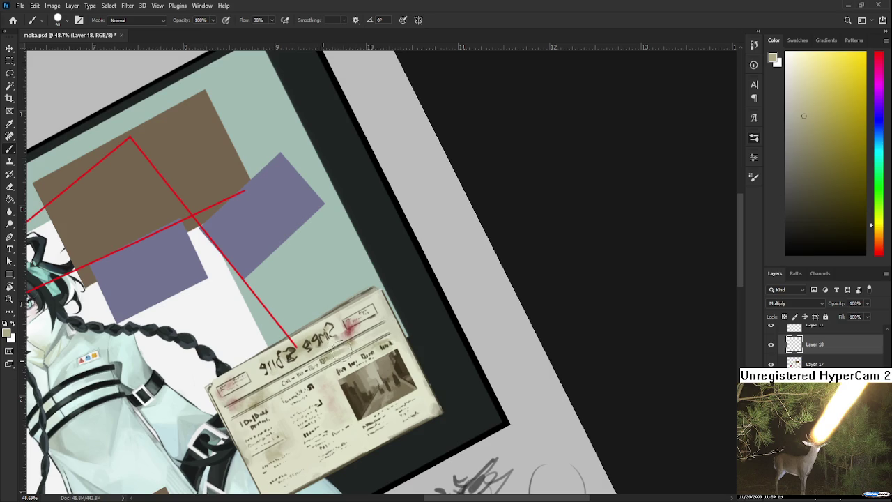
key(e)
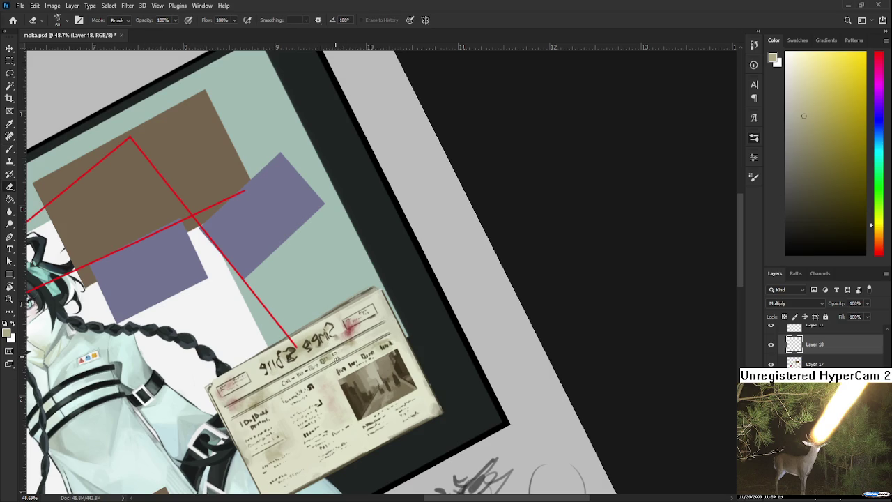
drag(421, 353, 404, 345)
key(b)
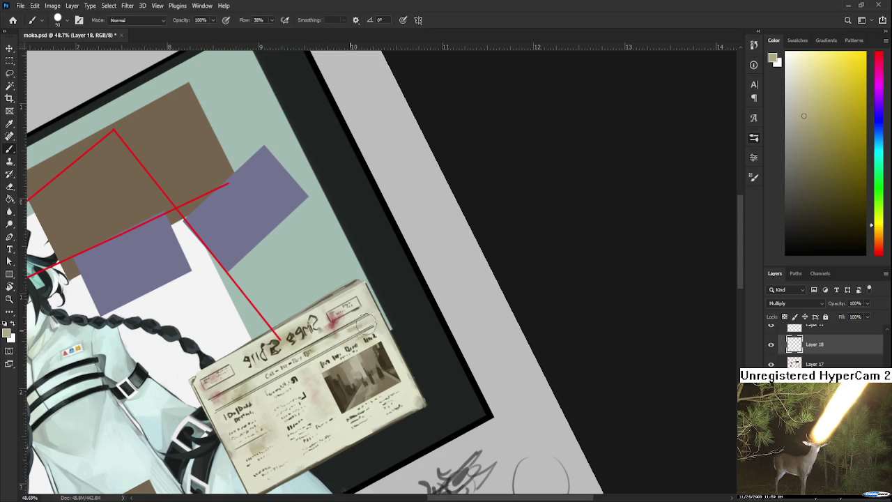
key(e)
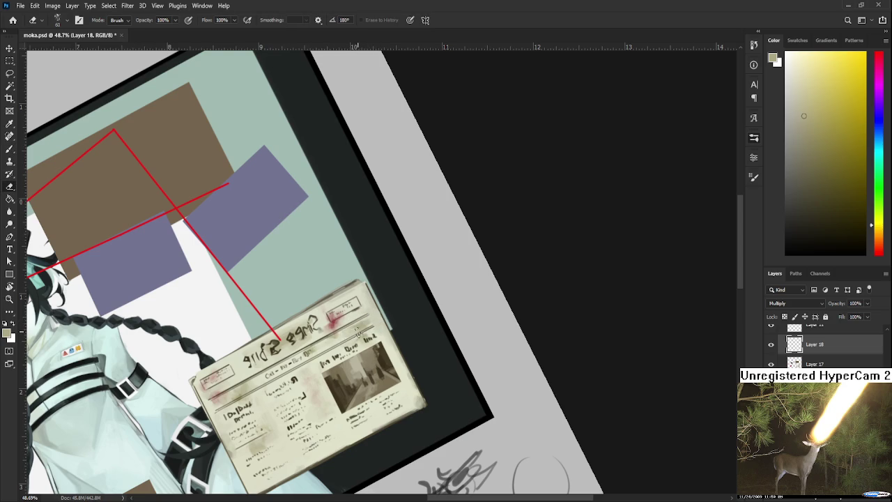
Fade the masthead-box scribbles with alternating paint and erase, then tilt the view counter-clockwise
key(b)
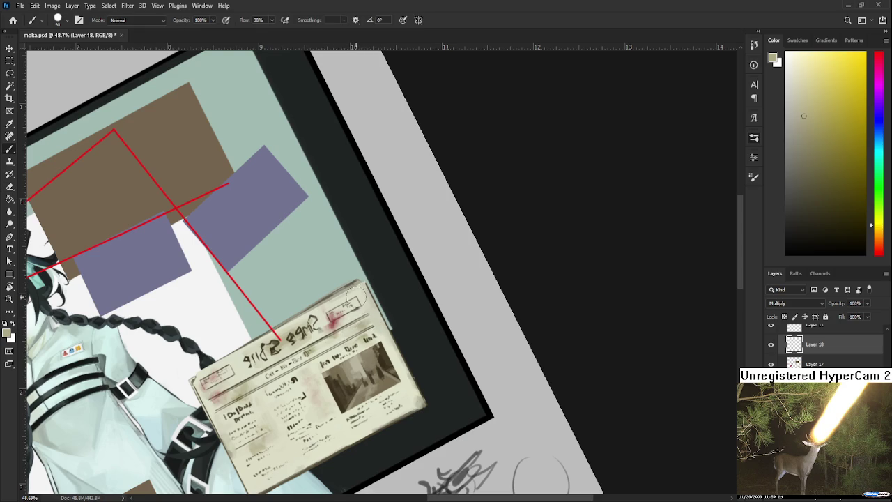
key(e)
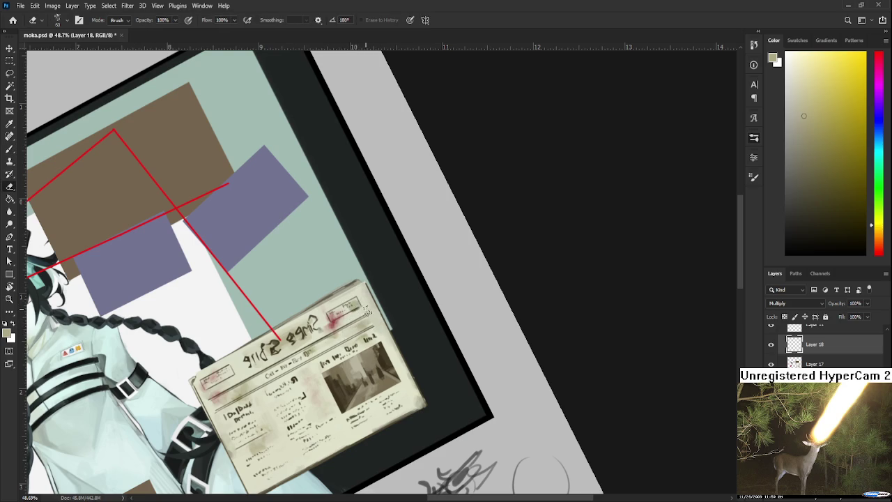
key(b)
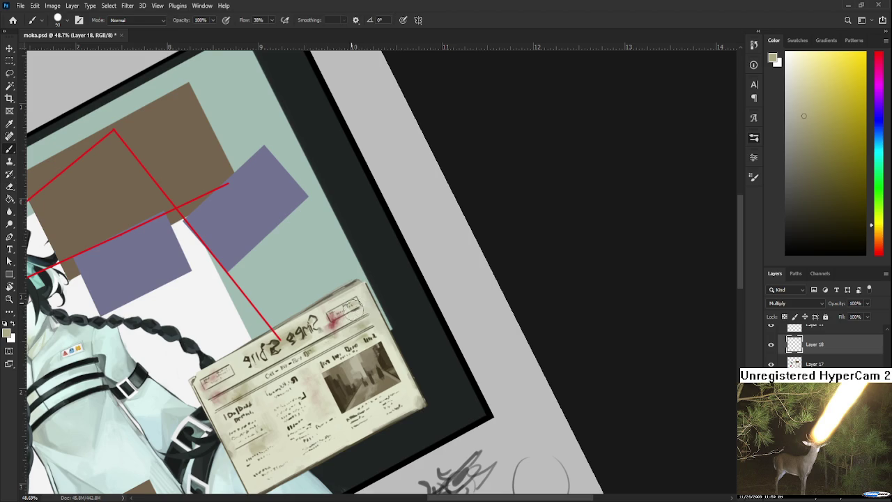
key(e)
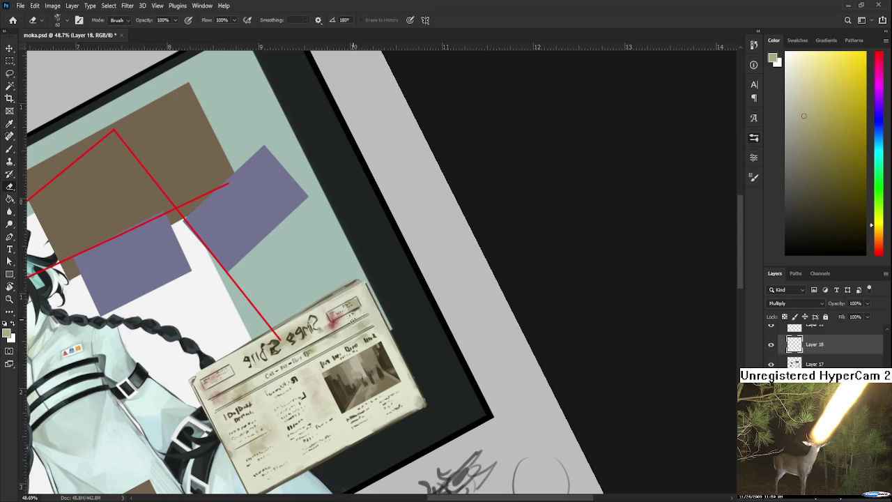
key(b)
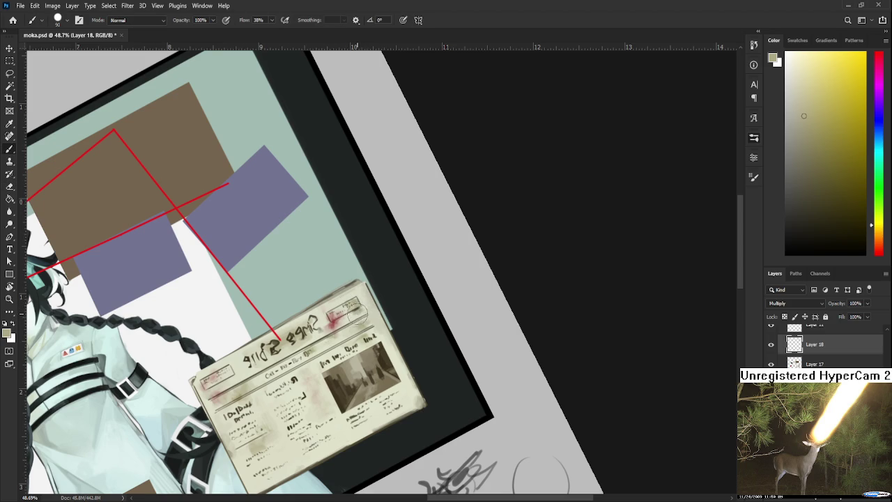
key(e)
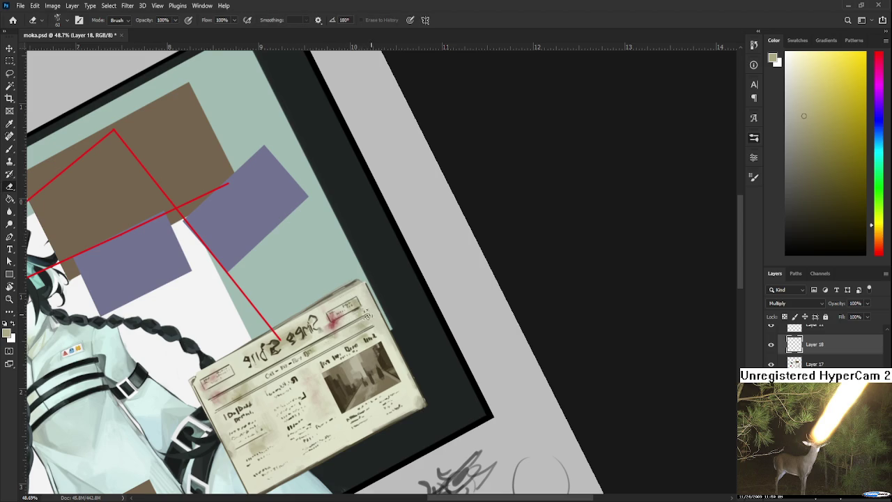
key(r)
drag(370, 313, 390, 317)
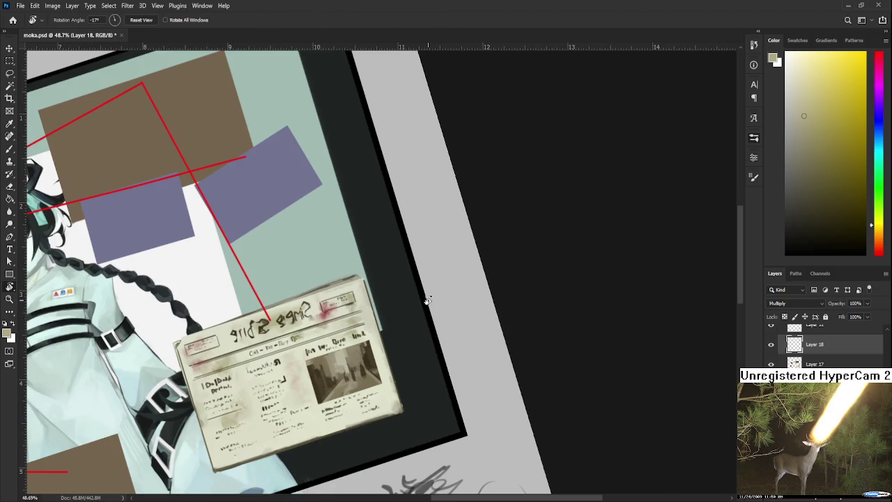
scroll(427, 299, down, 2)
scroll(427, 298, down, 2)
scroll(427, 298, down, 2)
scroll(427, 298, down, 1)
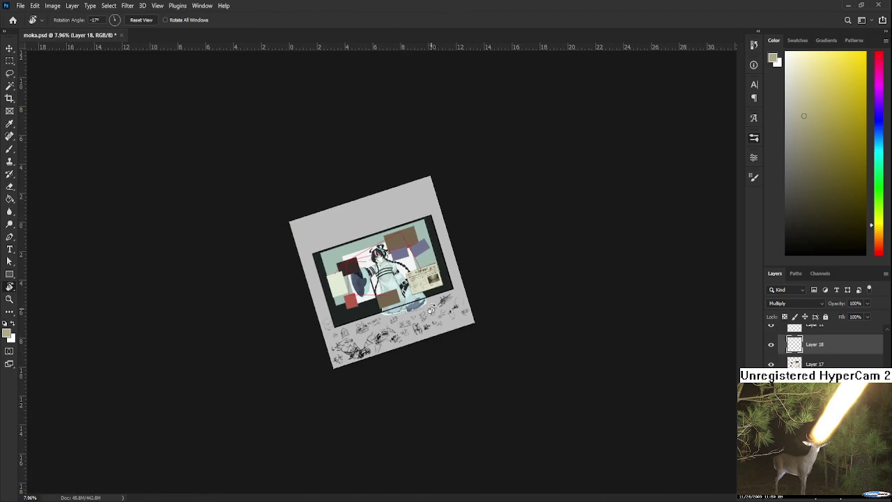
scroll(432, 310, up, 1)
scroll(439, 306, up, 1)
scroll(453, 300, up, 1)
scroll(467, 291, up, 2)
scroll(467, 289, up, 2)
scroll(467, 290, up, 1)
scroll(466, 290, down, 1)
key(b)
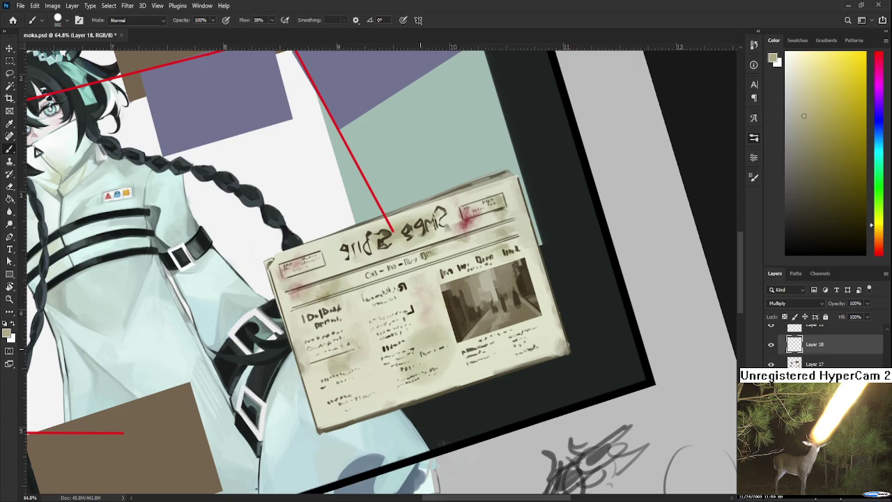
drag(443, 364, 471, 368)
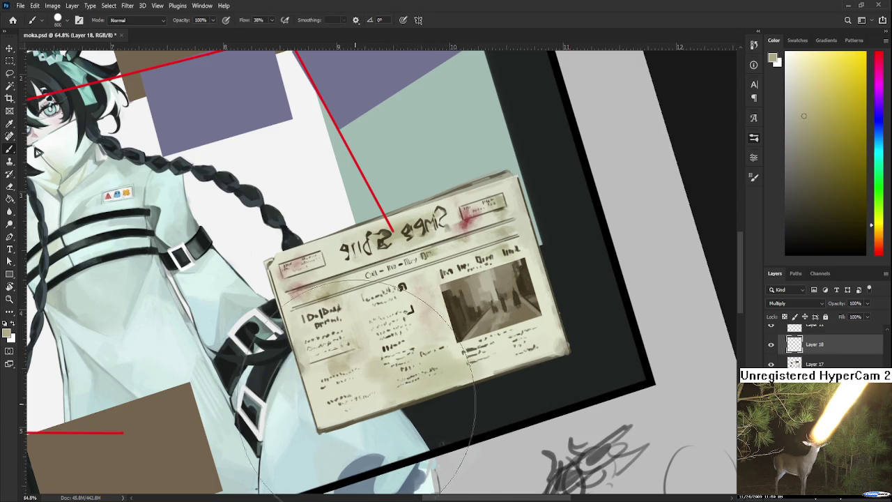
Dot faint reddish Multiply stains through the middle text column, erasing some to keep them subtle
key(e)
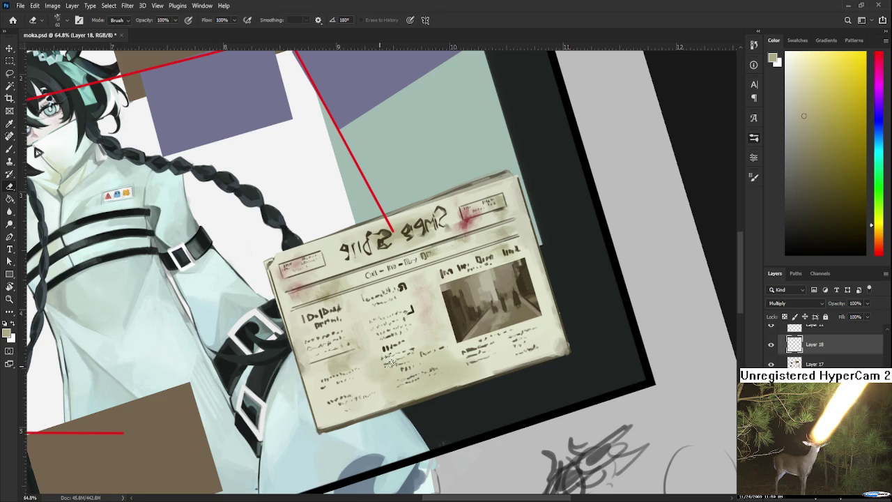
key(b)
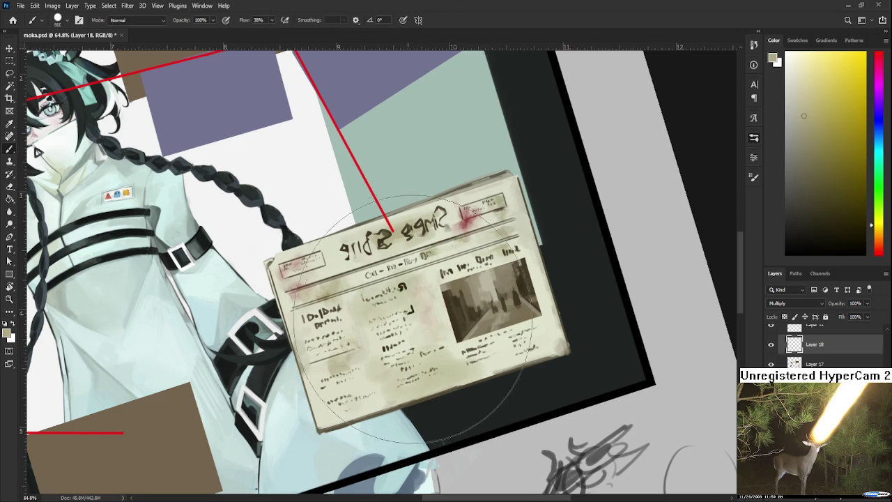
key(e)
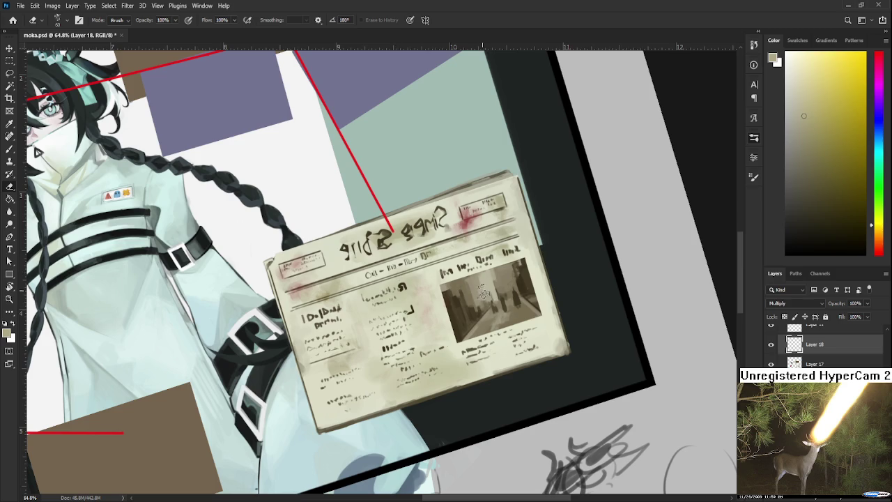
scroll(469, 321, down, 3)
Reset the canvas rotation to 0° and zoom to about 59%, centred on the newspaper
scroll(469, 334, down, 2)
scroll(468, 348, down, 2)
scroll(467, 362, down, 1)
scroll(467, 362, down, 1)
scroll(442, 315, up, 3)
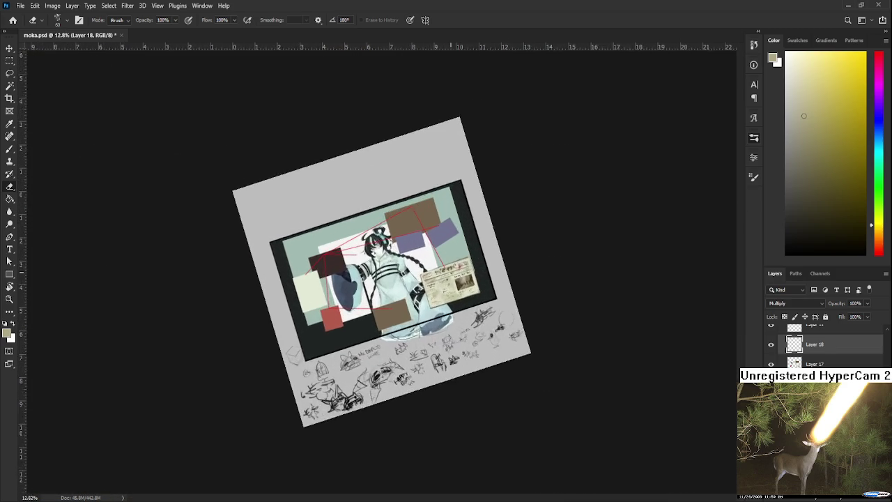
scroll(446, 321, up, 4)
key(r)
drag(460, 328, 477, 339)
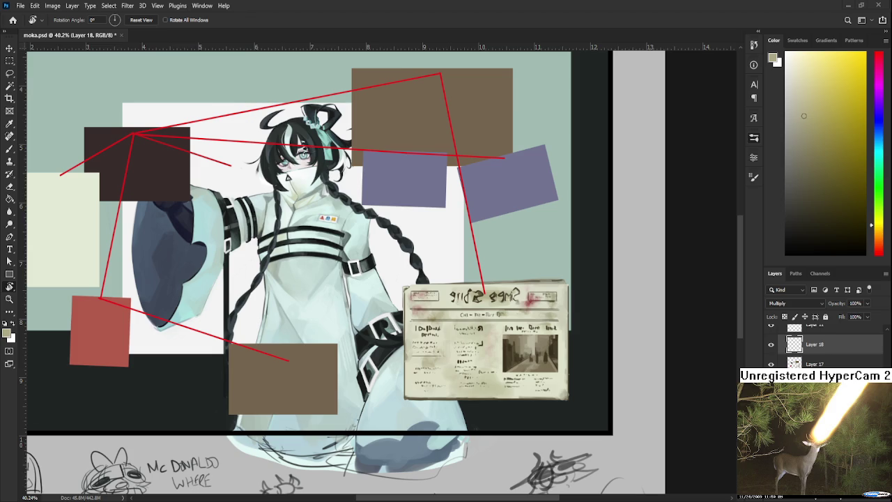
scroll(499, 342, up, 1)
scroll(518, 366, up, 1)
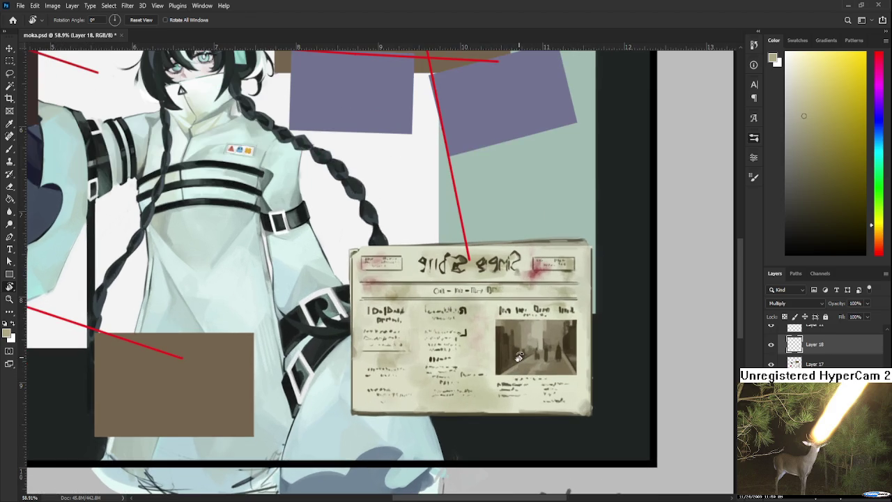
drag(544, 374, 405, 376)
Shrink the brush and sample the paper colour and the dark teal background colour
key(b)
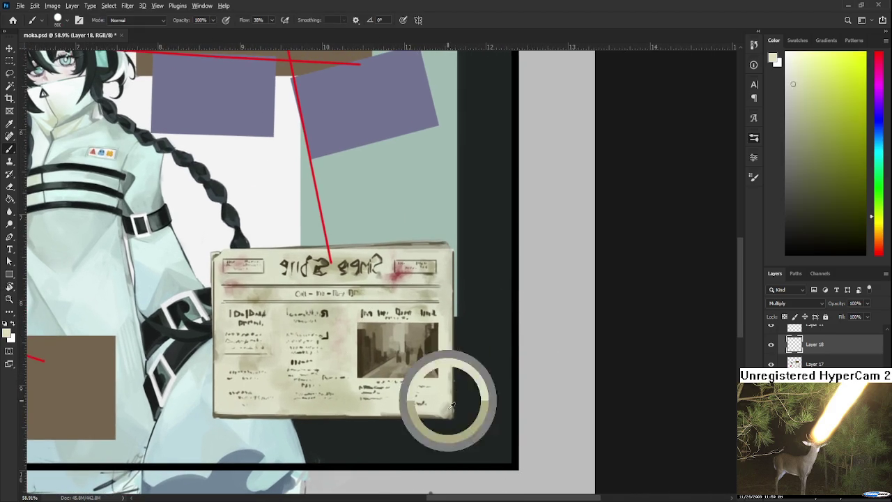
key(bracketleft)
key(bracketleft)
key(bracketleft)
key(bracketleft)
key(bracketleft)
key(bracketleft)
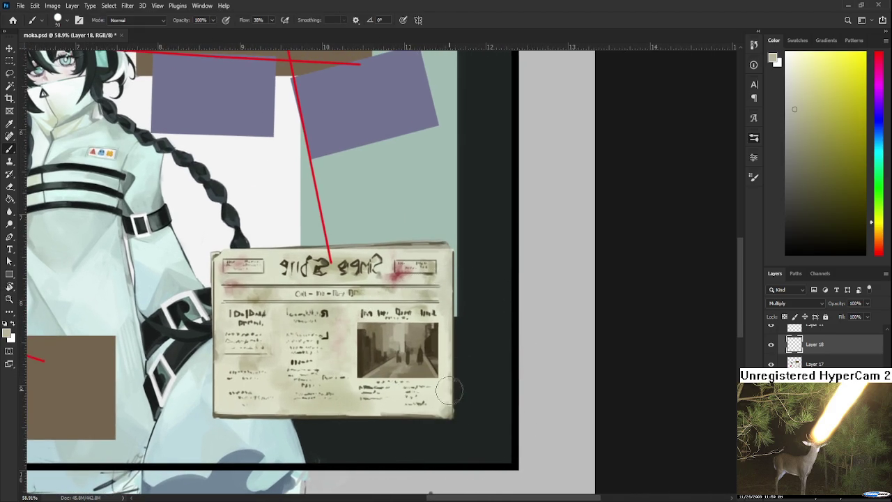
alt+click(449, 379)
alt+click(470, 367)
key(bracketright)
key(bracketright)
key(bracketright)
key(bracketright)
key(bracketright)
key(bracketright)
Paint out the light smudge by the right edge and shade the lower-right corner
drag(447, 374, 440, 343)
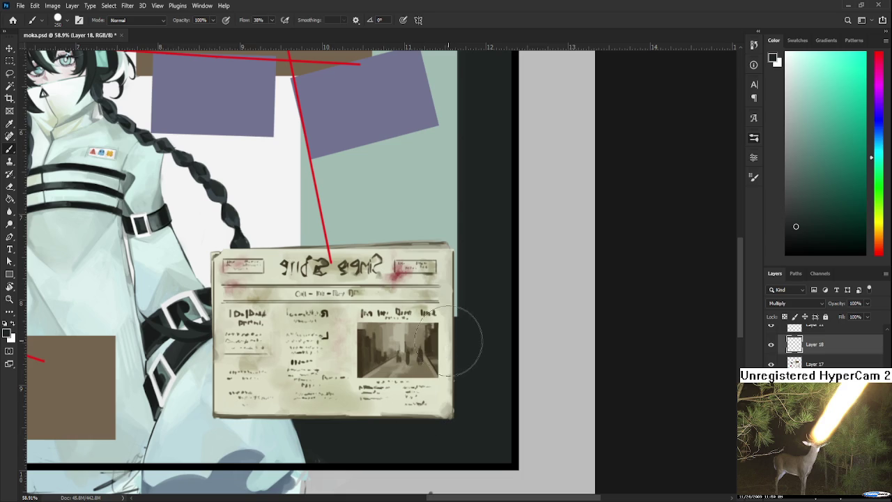
drag(411, 394, 435, 403)
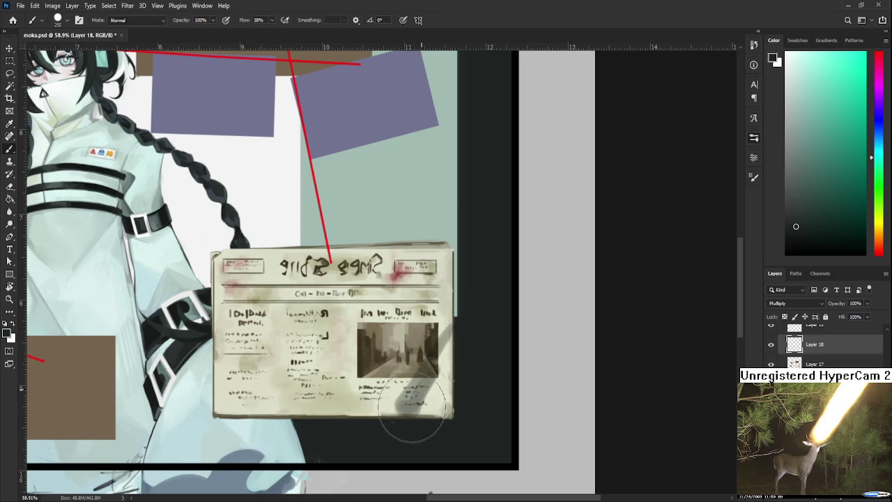
mouse_move(404, 408)
mouse_down()
mouse_move(418, 418)
mouse_move(449, 388)
mouse_up()
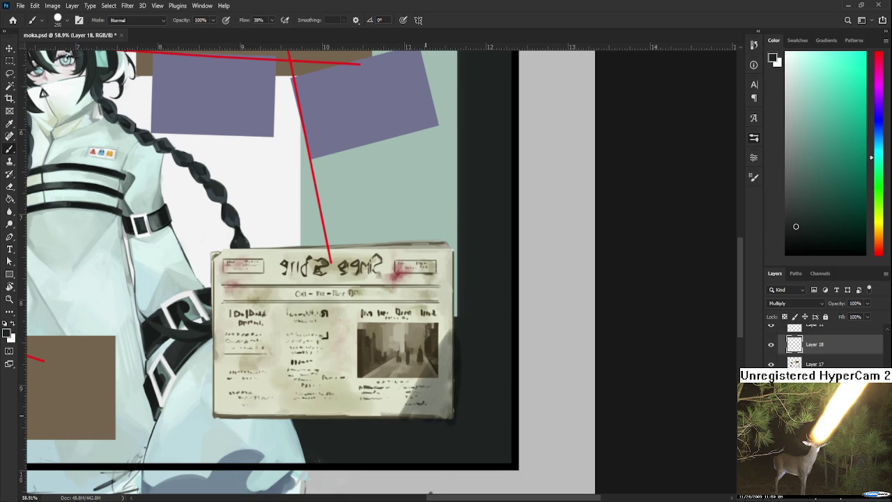
scroll(437, 392, down, 1)
scroll(438, 391, down, 3)
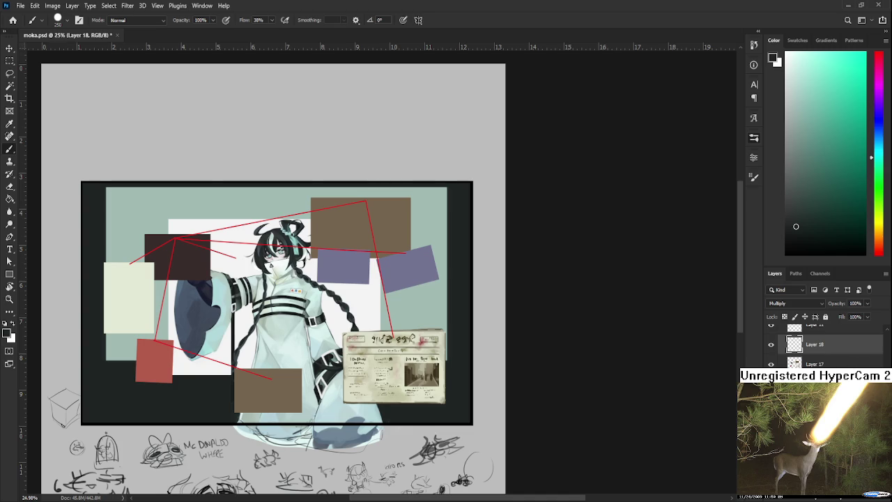
Create a new layer above Layer 18 and clip it to the layer beneath
key(ctrl+shift+alt+n)
key(shift+alt+f)
scroll(780, 301, up, 6)
scroll(779, 301, up, 5)
click(822, 369)
key(ctrl+alt+g)
key(alt+bracketright)
key(ctrl+alt+g)
Enlarge the brush to 1100, review the whole painting, then zoom in on the newspaper
key(bracketright)
key(bracketright)
key(bracketright)
key(bracketright)
key(bracketright)
key(bracketright)
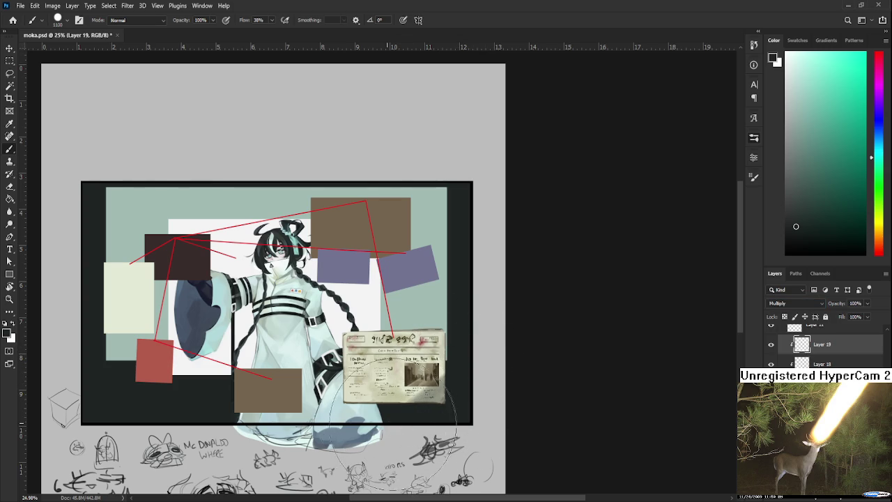
drag(385, 418, 421, 408)
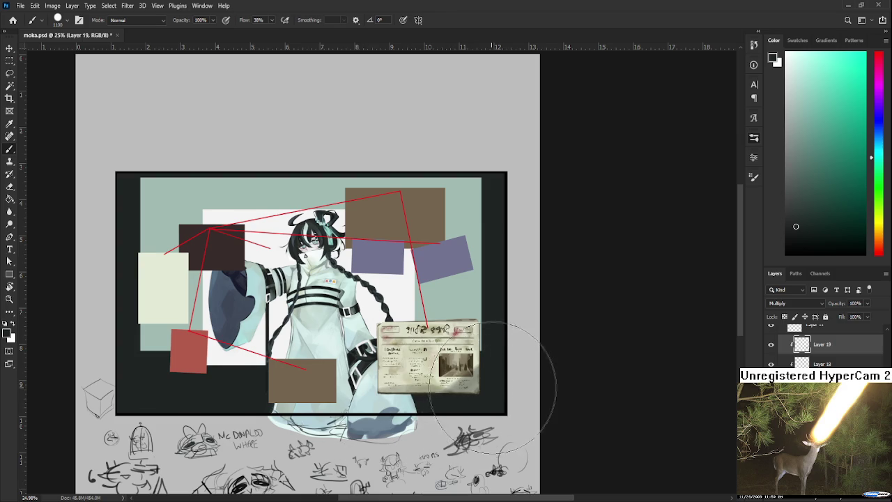
drag(478, 372, 466, 387)
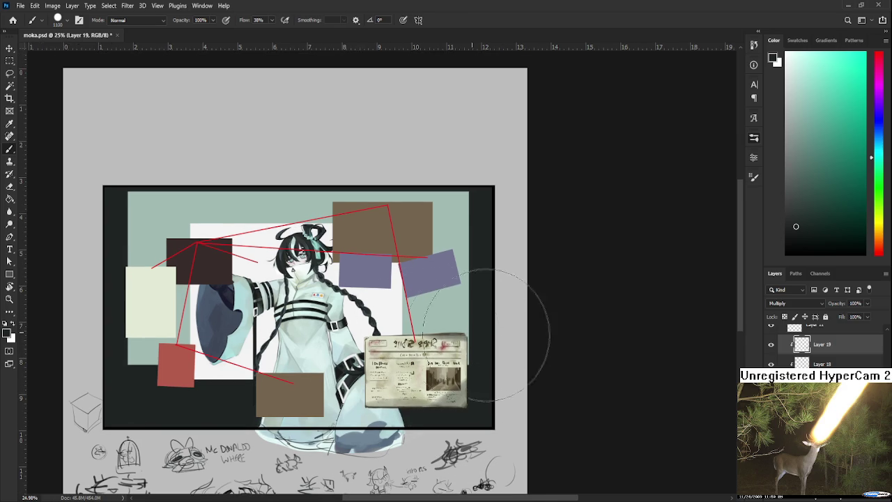
drag(481, 342, 511, 329)
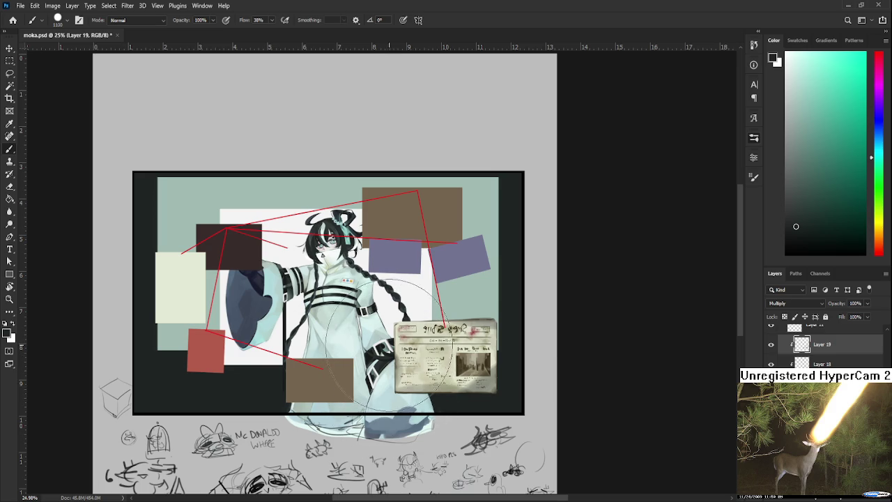
drag(400, 321, 430, 343)
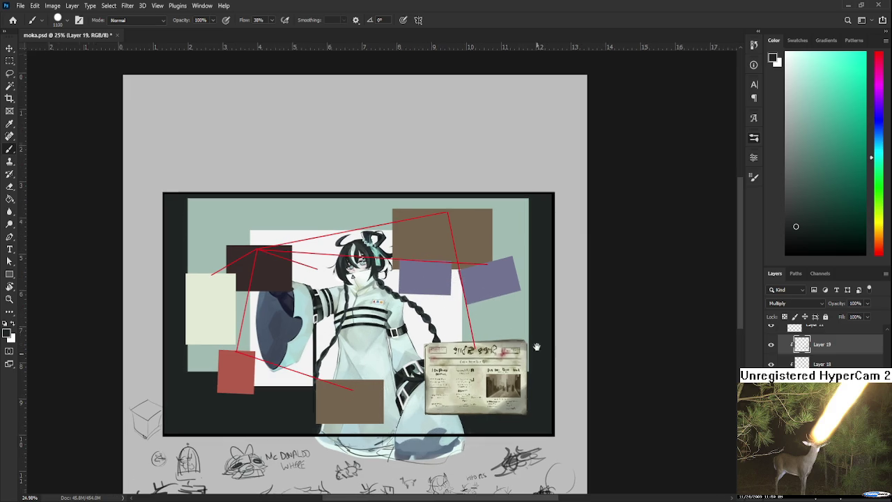
scroll(531, 269, down, 5)
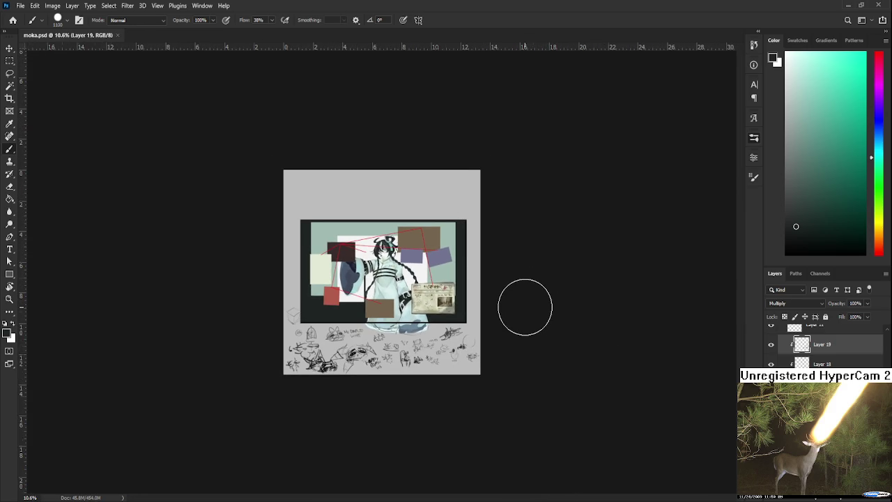
scroll(525, 307, up, 1)
scroll(516, 306, up, 2)
scroll(495, 303, up, 3)
scroll(477, 299, up, 1)
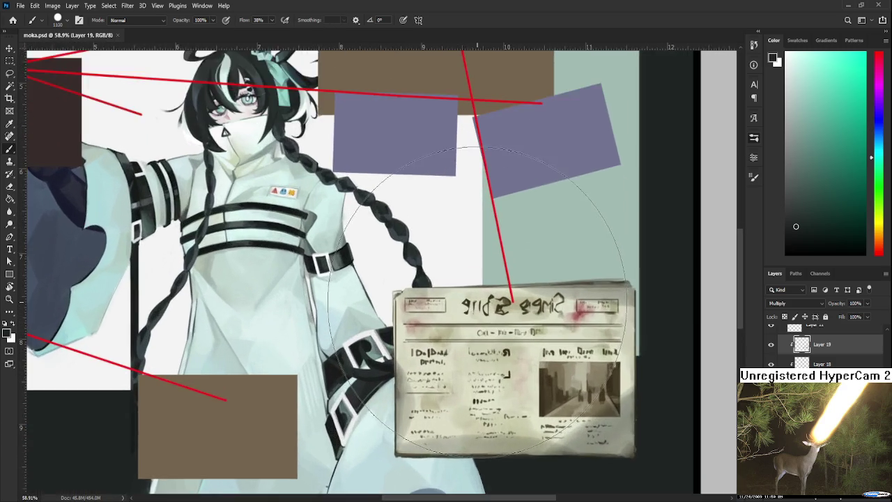
Hide the newspaper's two texture layers, Layers 19 and 18
scroll(477, 300, up, 2)
scroll(501, 313, up, 1)
scroll(627, 321, up, 1)
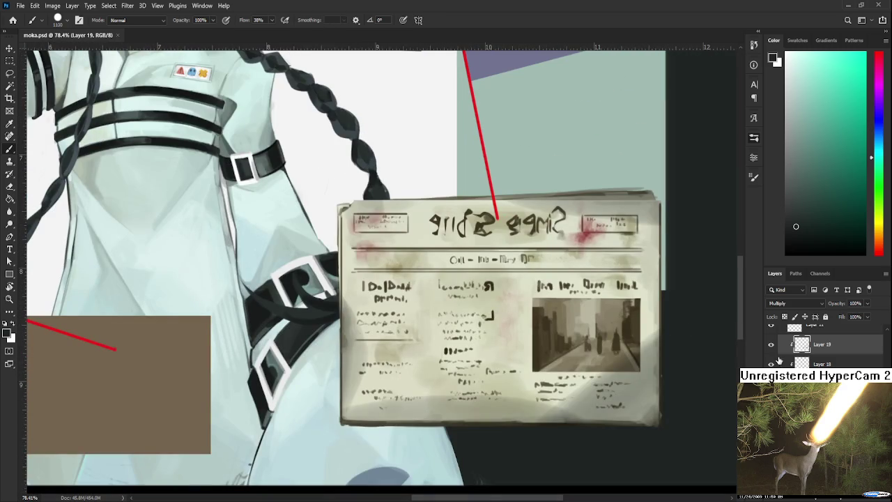
drag(771, 344, 771, 363)
Sample a dark tone from the newspaper and paint small scribbled fake-text marks extending its lines
key(alt+bracketleft)
alt+click(540, 351)
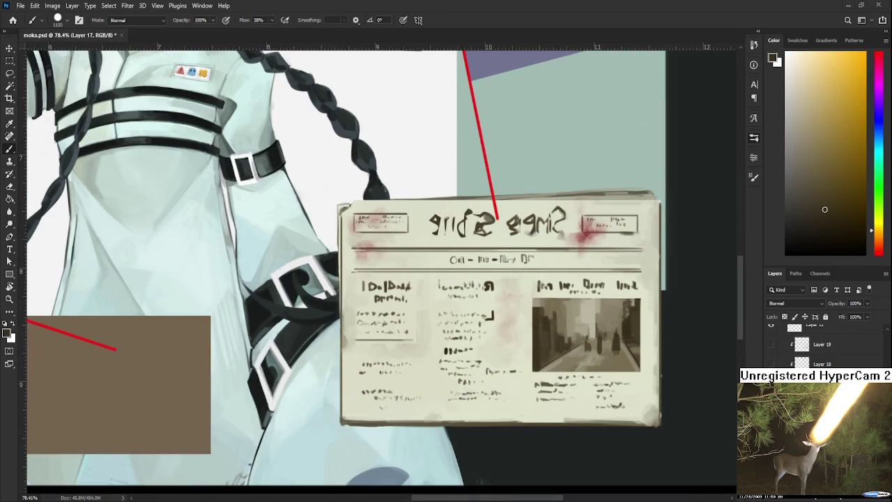
key(bracketleft)
key(bracketleft)
key(bracketleft)
key(bracketleft)
key(bracketleft)
key(bracketleft)
drag(490, 345, 502, 352)
drag(488, 348, 494, 351)
click(496, 350)
scroll(505, 343, up, 2)
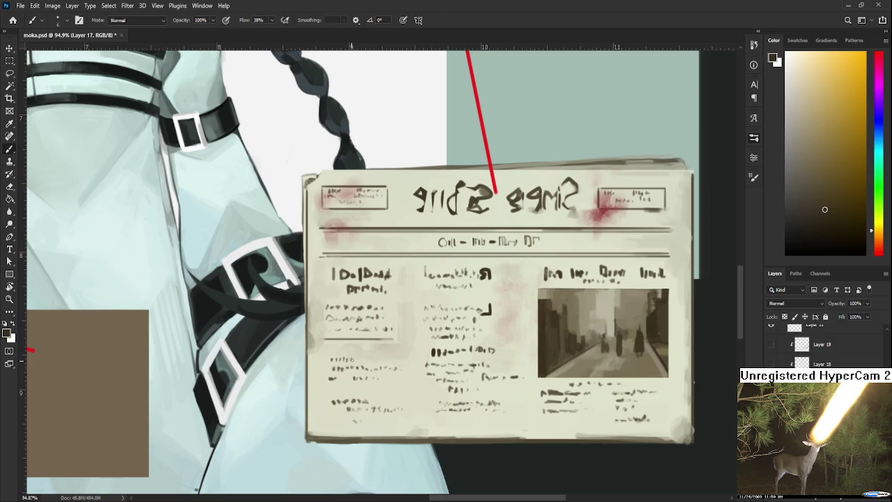
drag(351, 360, 369, 360)
Scribble extra letters into the newspaper's left column and extend a squiggle text line rightward
scroll(401, 328, down, 3)
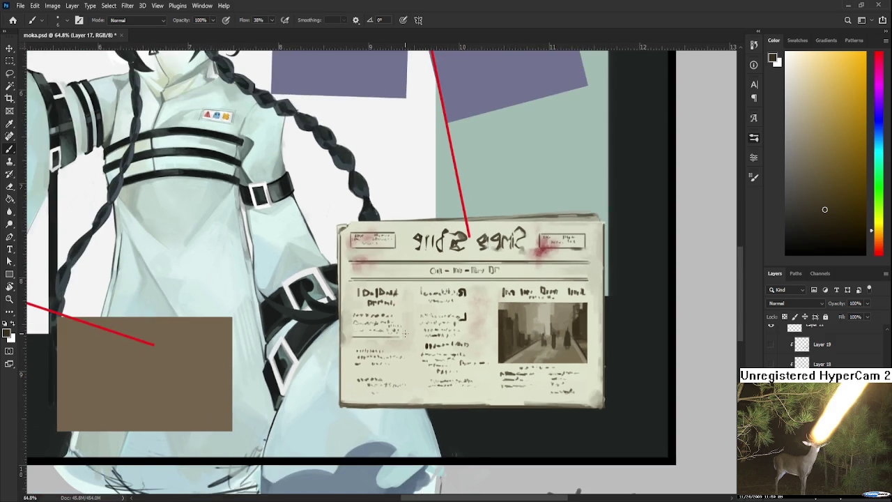
scroll(403, 331, up, 1)
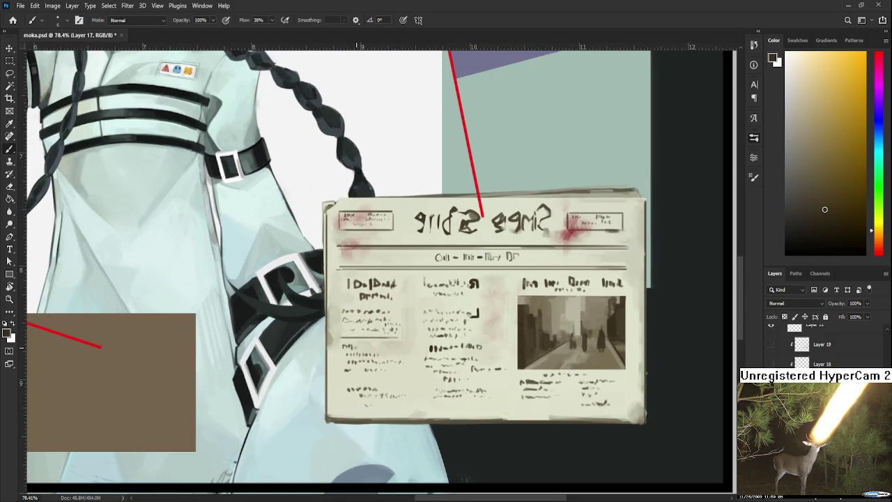
drag(360, 346, 370, 349)
scroll(482, 208, down, 2)
scroll(482, 207, down, 2)
scroll(482, 207, down, 1)
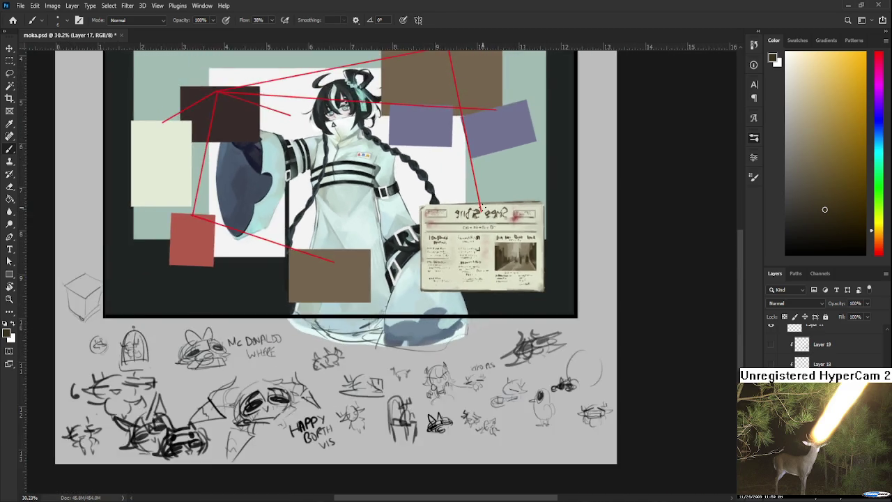
scroll(480, 208, up, 3)
scroll(479, 210, up, 2)
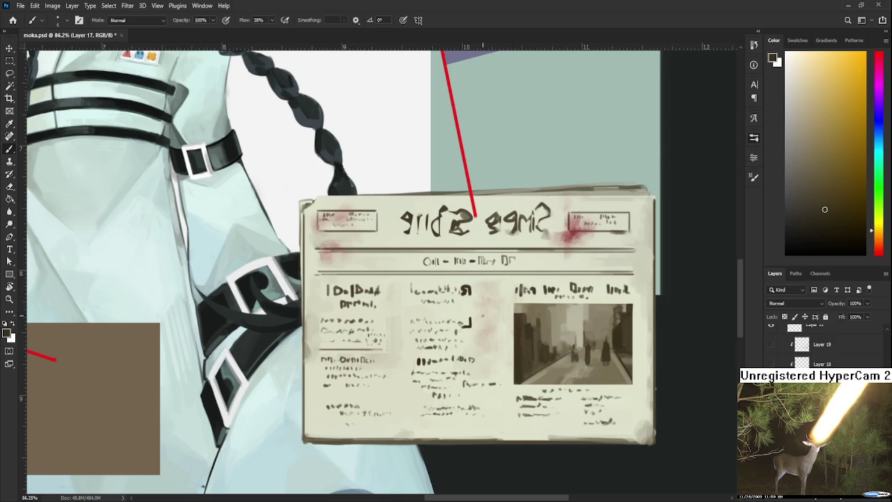
drag(474, 322, 500, 322)
Paint more scribbles along another newspaper text line
scroll(496, 377, down, 2)
scroll(466, 398, up, 2)
drag(474, 384, 495, 388)
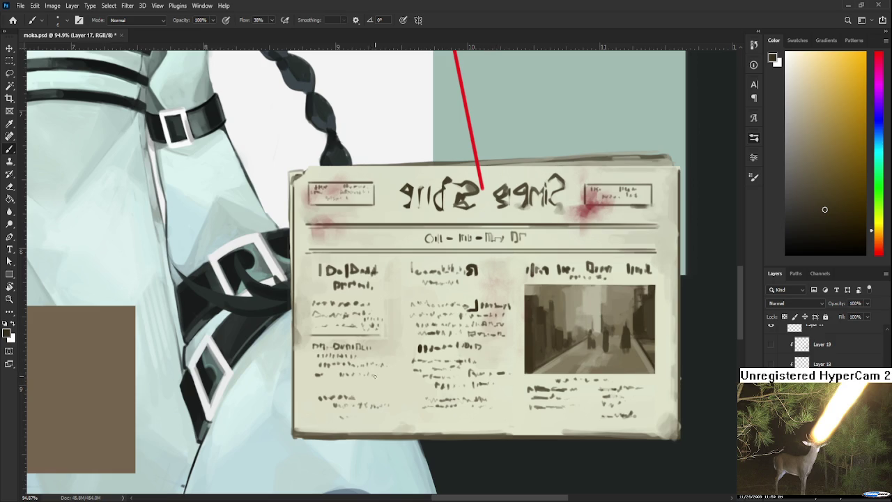
Make the newspaper's stained texture layer, Layer 19, visible again
scroll(427, 370, down, 3)
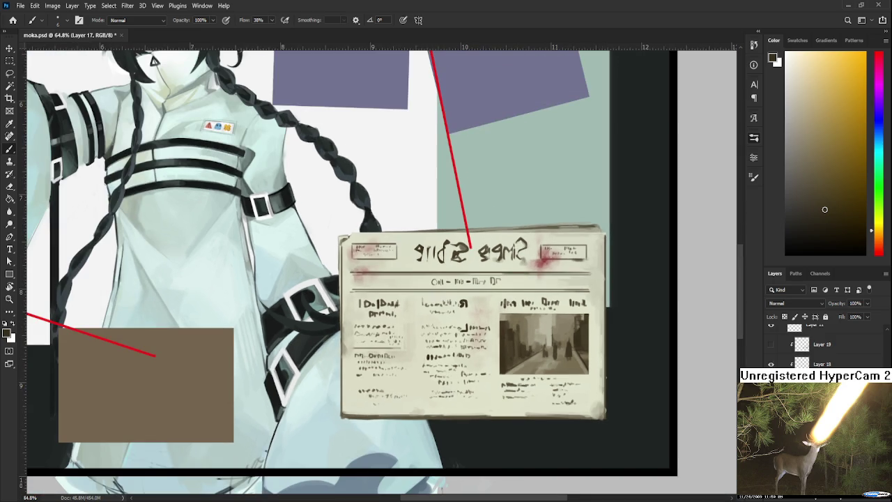
click(771, 344)
scroll(526, 345, down, 2)
scroll(526, 345, down, 2)
Merge the newspaper's texture layer down into the newspaper layers
scroll(526, 345, down, 1)
scroll(526, 345, down, 1)
scroll(526, 345, up, 1)
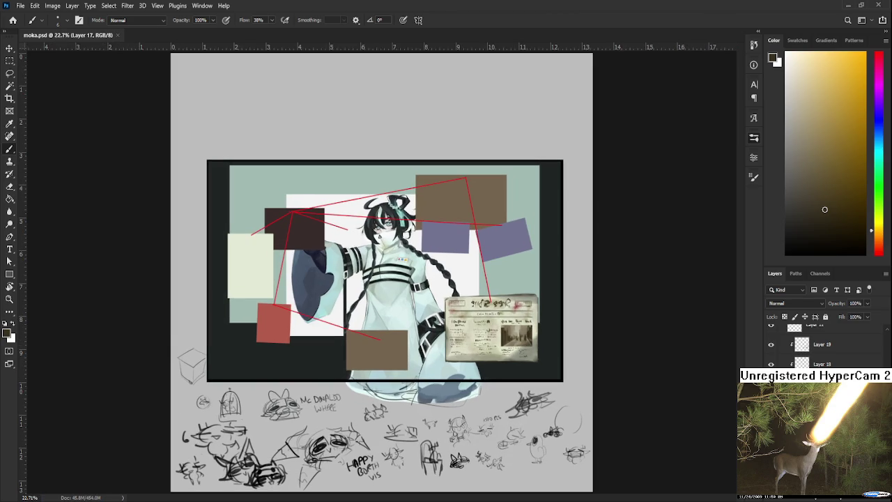
click(834, 351)
click(834, 351)
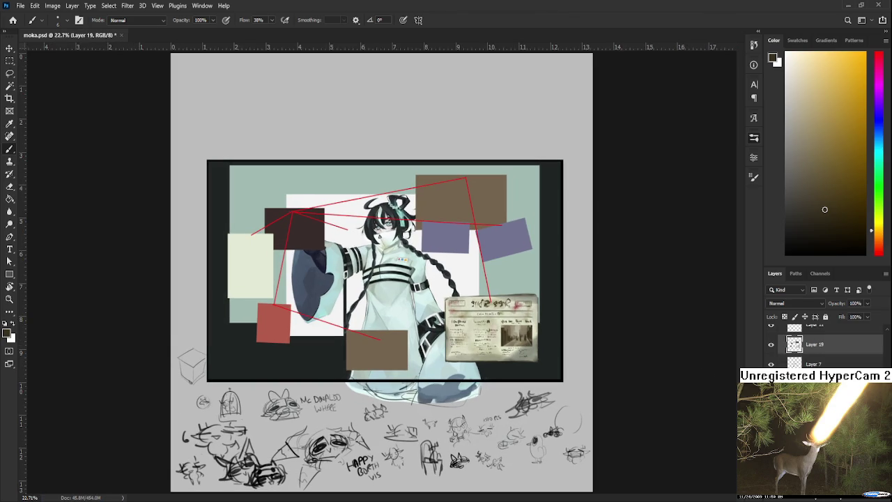
Lasso the newspaper and rotate it about -6° so it tilts beside the character
scroll(566, 337, up, 2)
scroll(566, 337, up, 1)
key(l)
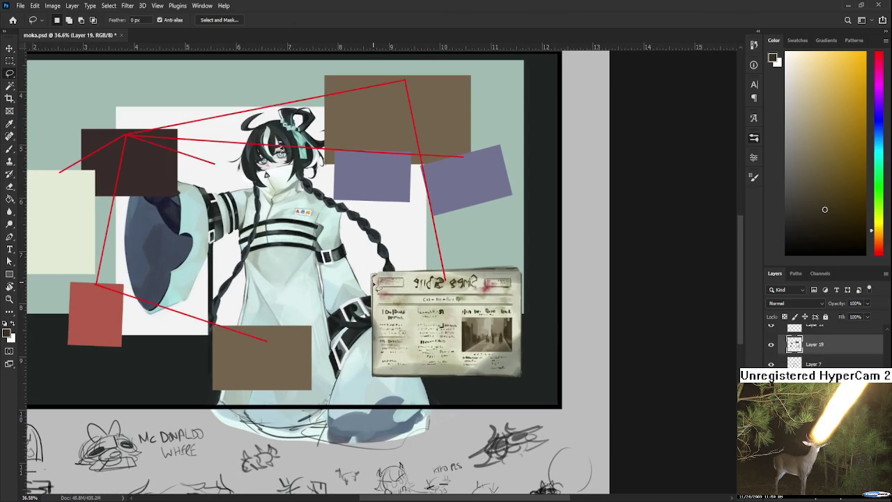
drag(388, 261, 360, 256)
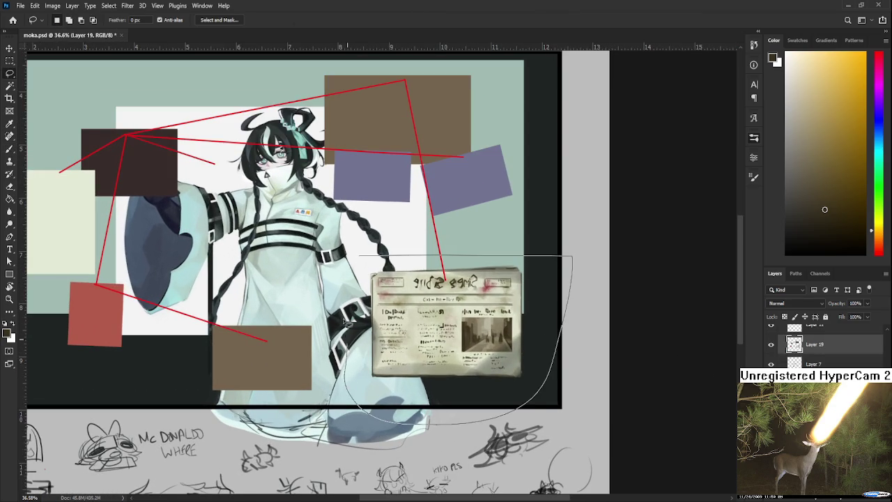
key(ctrl+t)
drag(569, 440, 589, 426)
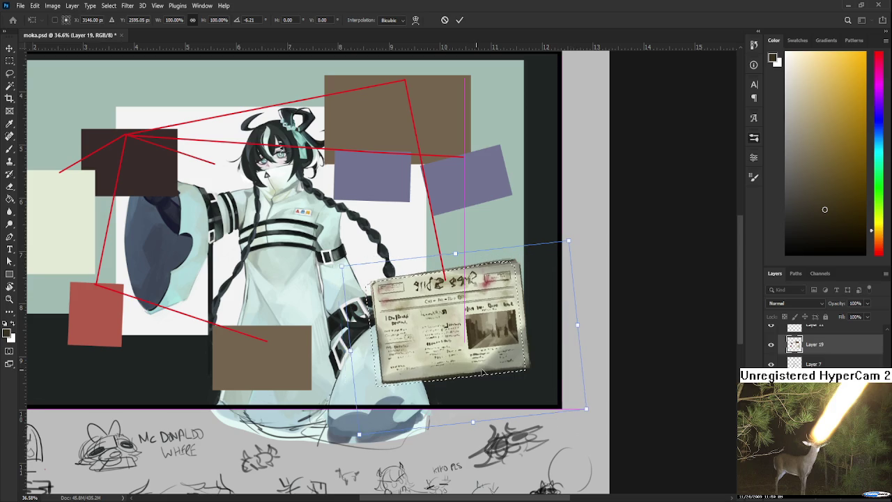
key(Return)
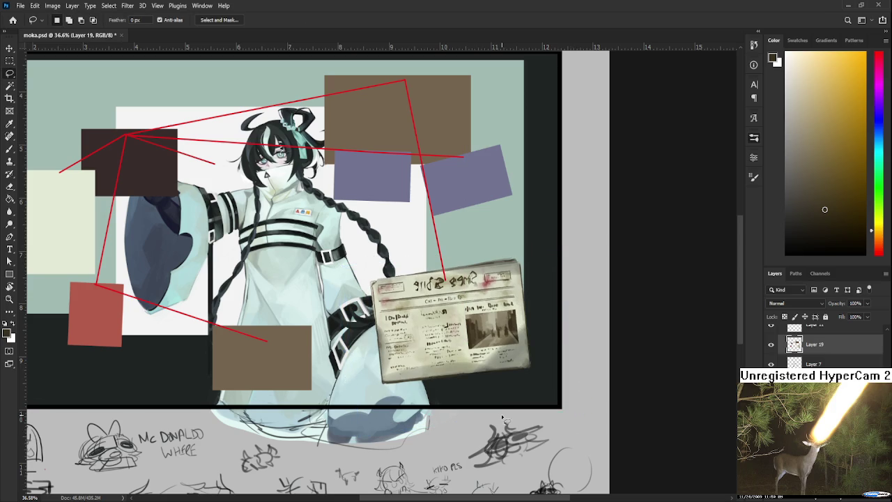
scroll(495, 432, down, 1)
scroll(487, 416, down, 2)
scroll(478, 392, down, 2)
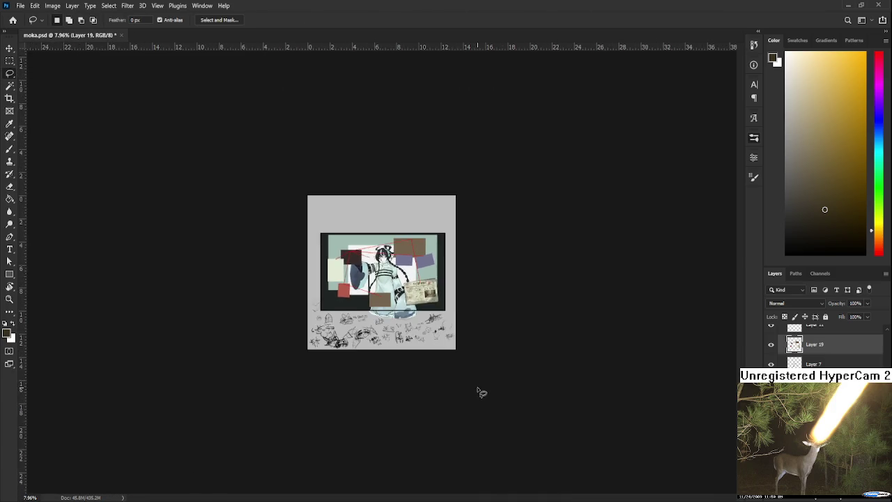
scroll(474, 386, down, 1)
scroll(432, 345, up, 2)
scroll(432, 345, up, 1)
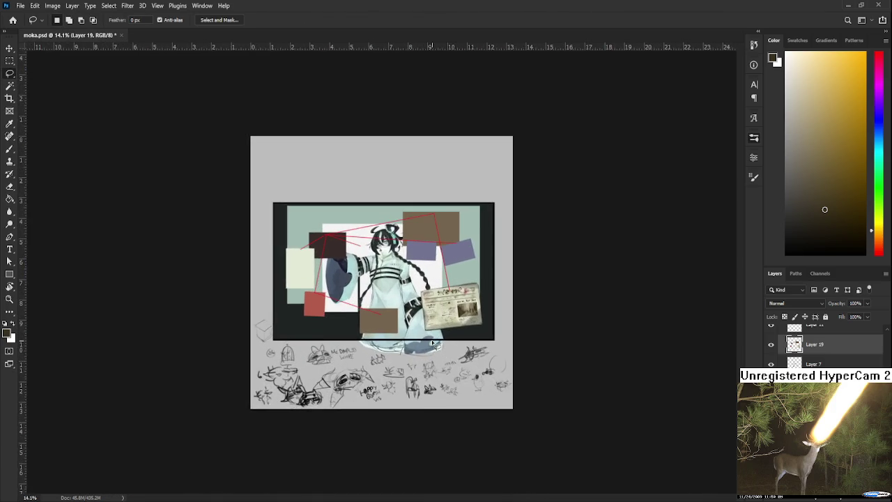
scroll(432, 345, up, 1)
scroll(433, 345, up, 1)
scroll(432, 343, up, 1)
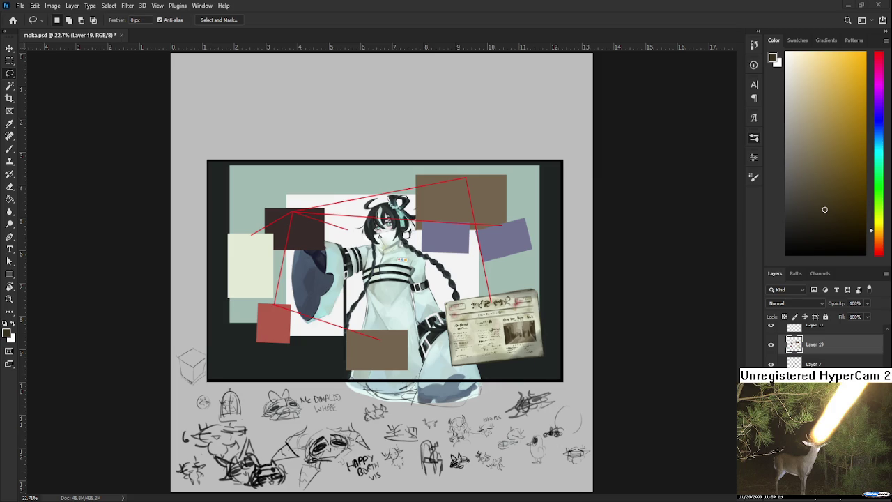
Zoom the view in on the newspaper's edge beside the girl's coat
scroll(534, 340, up, 1)
scroll(526, 343, up, 1)
scroll(496, 366, up, 1)
scroll(496, 365, down, 1)
scroll(481, 363, up, 1)
scroll(470, 355, up, 1)
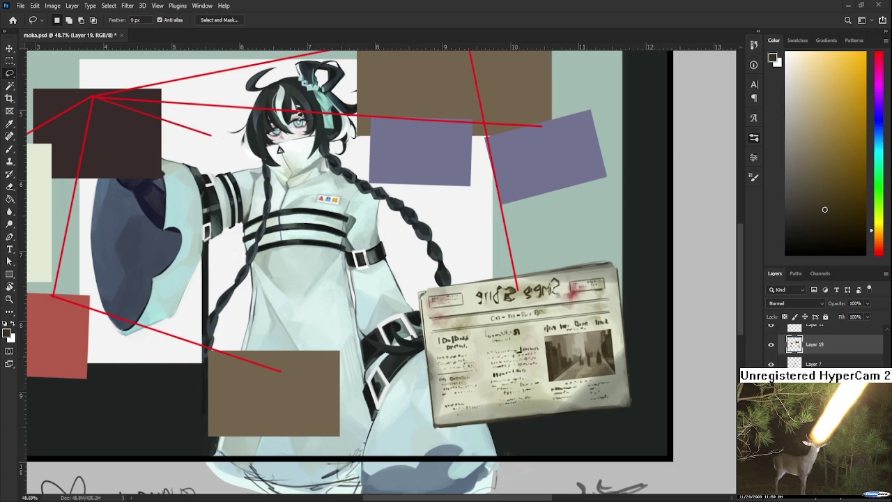
scroll(517, 380, down, 2)
scroll(479, 381, up, 1)
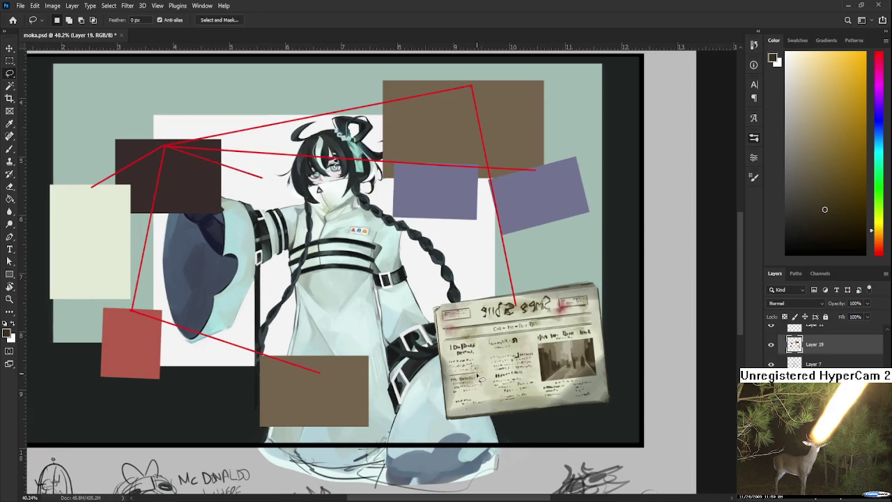
scroll(503, 338, up, 1)
scroll(453, 349, up, 1)
scroll(390, 363, up, 1)
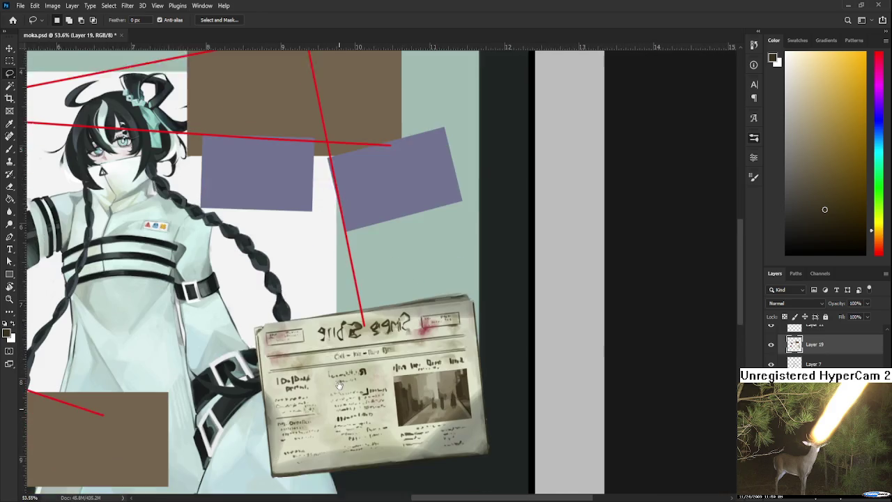
scroll(346, 364, down, 1)
scroll(362, 402, down, 1)
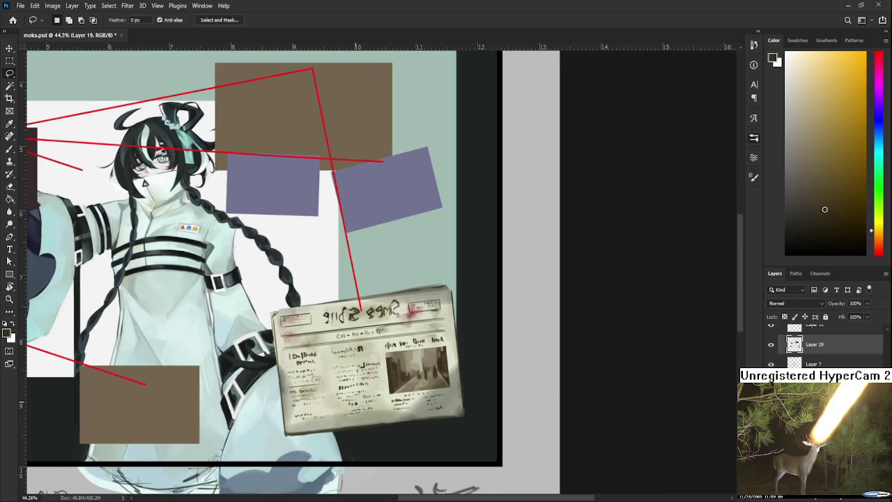
scroll(411, 404, up, 1)
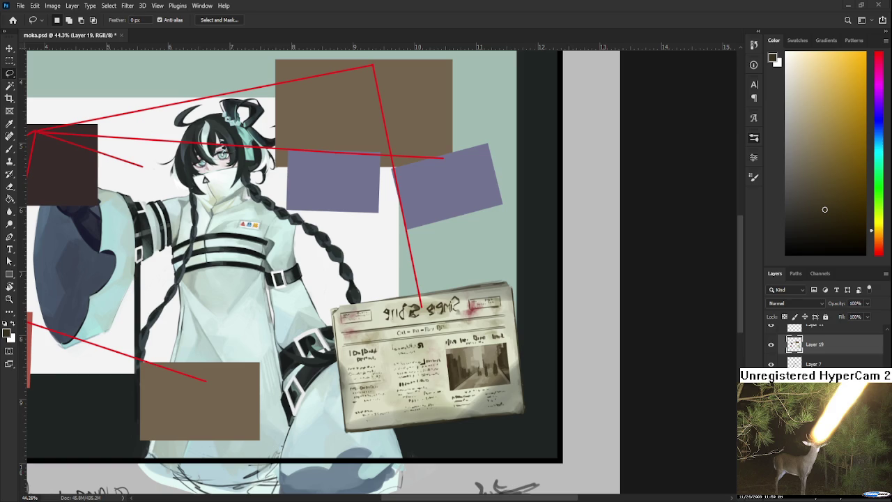
scroll(466, 351, down, 1)
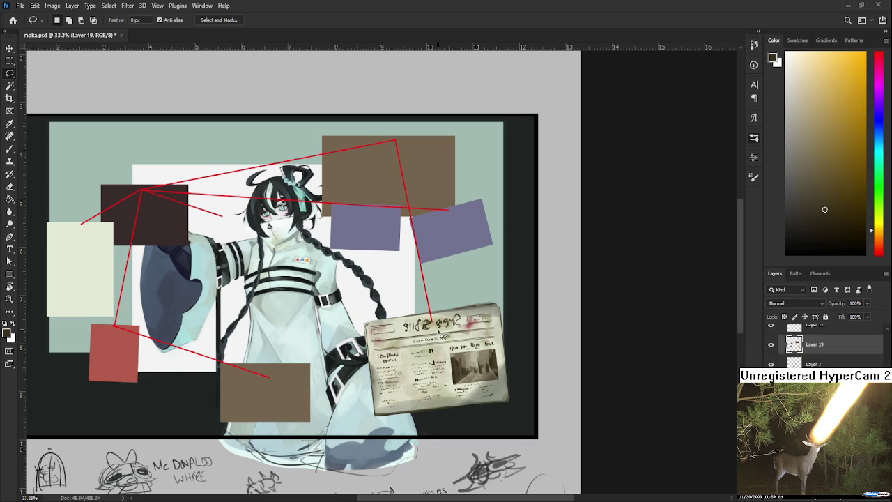
scroll(424, 358, up, 1)
scroll(427, 357, up, 1)
scroll(427, 357, up, 1)
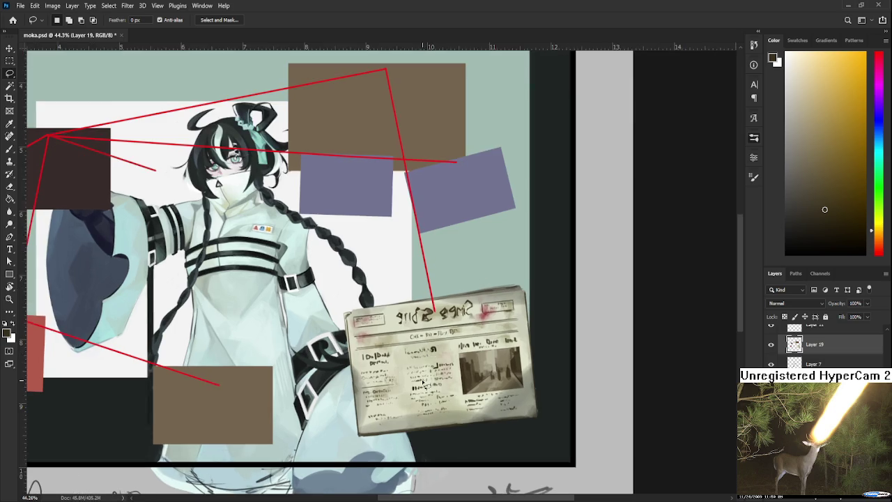
scroll(429, 383, up, 2)
scroll(432, 397, up, 1)
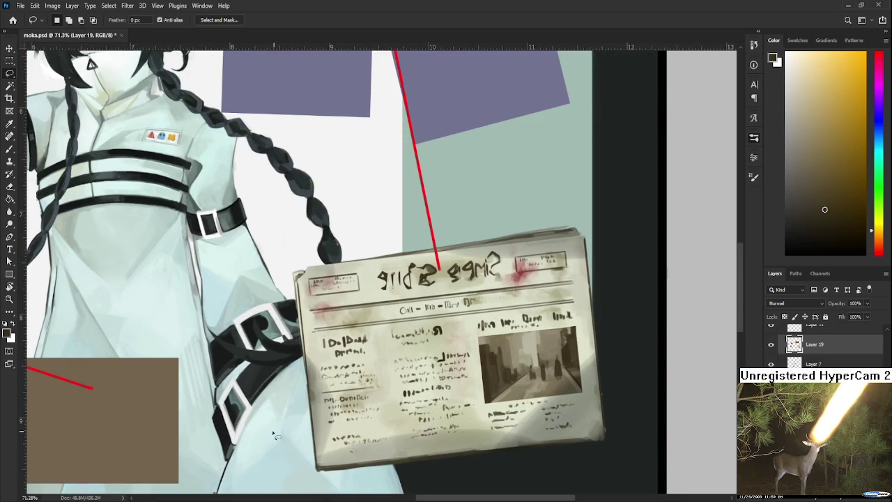
scroll(335, 432, up, 1)
Erase along the newspaper's left edge on Layer 19, then zoom out to review
key(e)
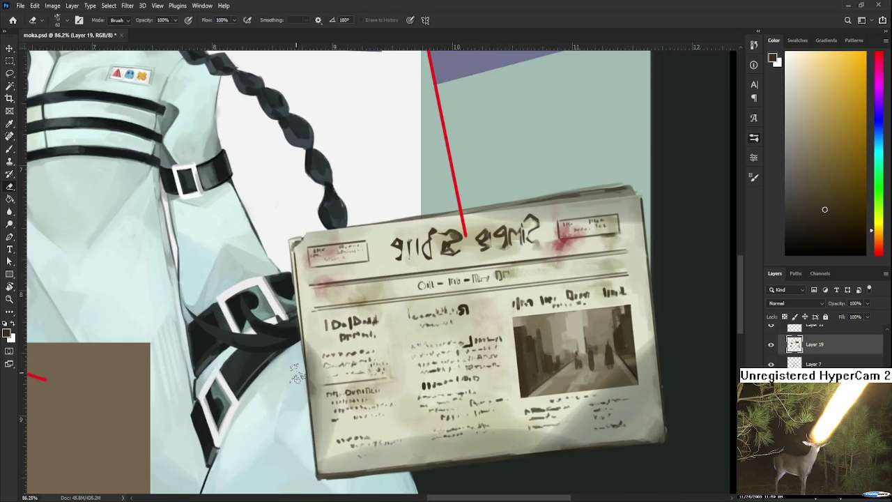
mouse_move(319, 350)
mouse_down()
mouse_move(332, 357)
mouse_move(341, 346)
mouse_up()
scroll(362, 275, down, 1)
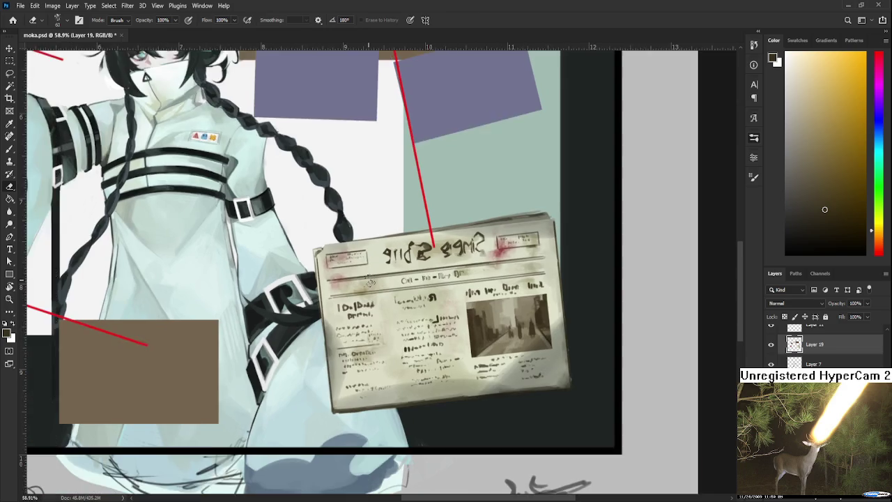
scroll(363, 300, down, 1)
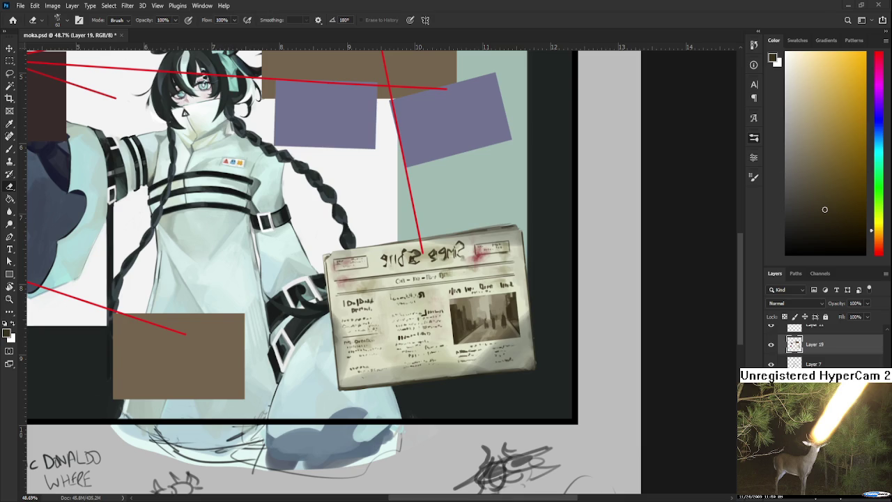
scroll(551, 335, down, 3)
Find the purple-blocks layer by toggling its visibility, and select Layer 11
scroll(551, 335, down, 2)
scroll(486, 331, down, 1)
scroll(486, 332, up, 1)
scroll(486, 332, up, 1)
scroll(486, 331, up, 2)
scroll(495, 324, up, 1)
scroll(495, 324, up, 1)
scroll(494, 324, up, 1)
scroll(495, 324, up, 1)
scroll(494, 325, down, 2)
scroll(494, 324, down, 2)
scroll(494, 325, down, 1)
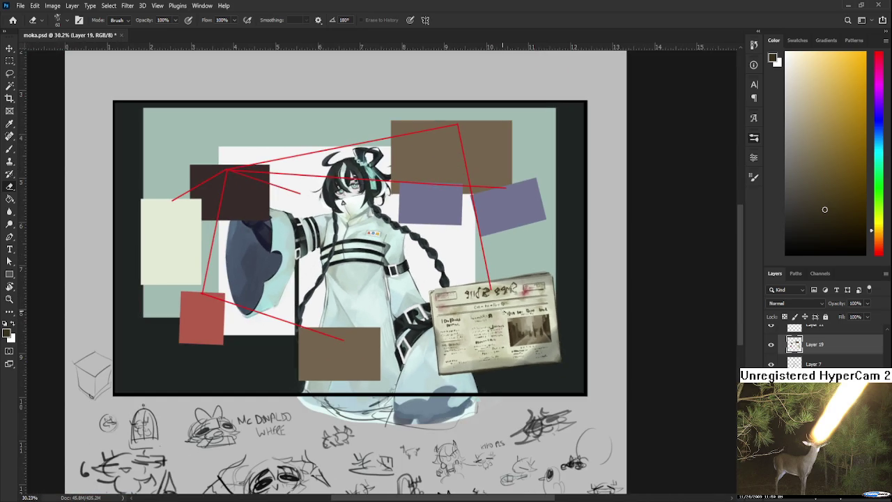
scroll(506, 311, down, 2)
scroll(506, 312, down, 2)
scroll(506, 312, up, 2)
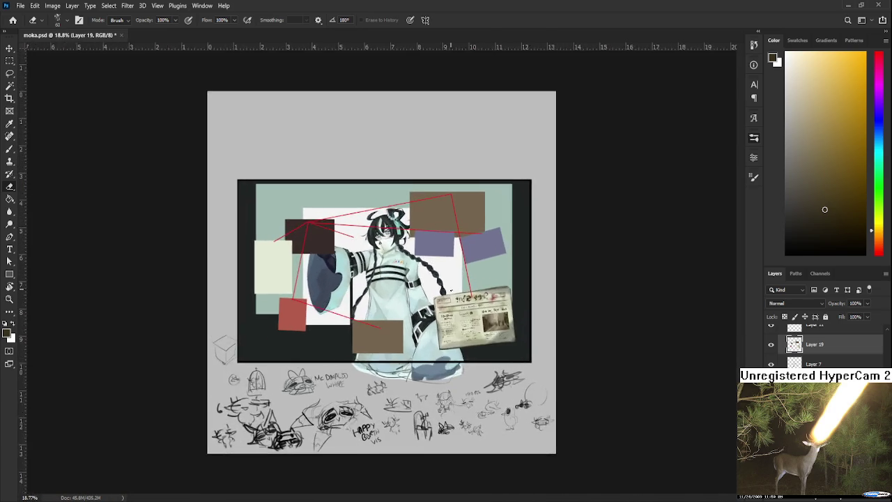
scroll(506, 311, up, 1)
scroll(457, 291, up, 1)
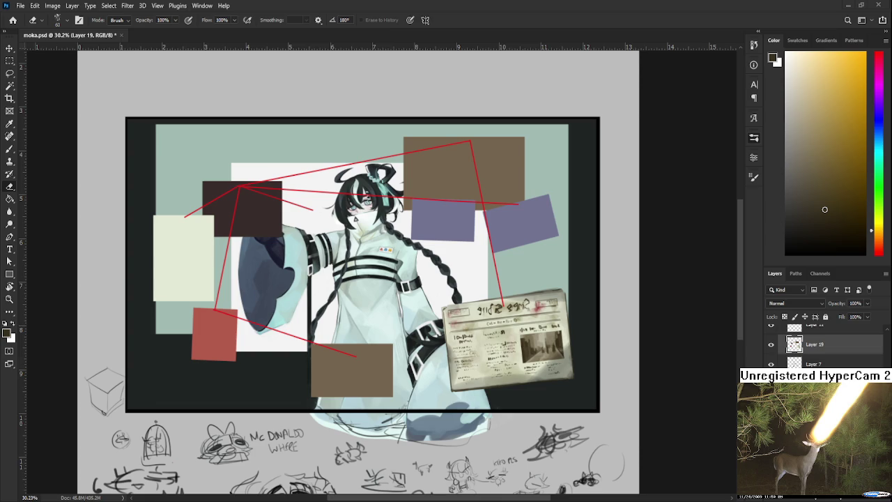
scroll(455, 222, up, 3)
scroll(455, 221, up, 2)
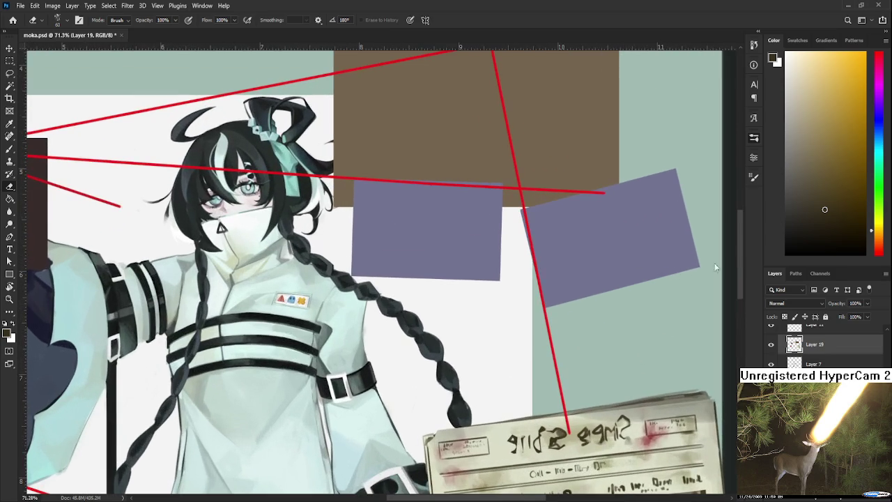
scroll(770, 365, down, 3)
click(770, 364)
click(771, 364)
click(812, 363)
scroll(349, 418, up, 1)
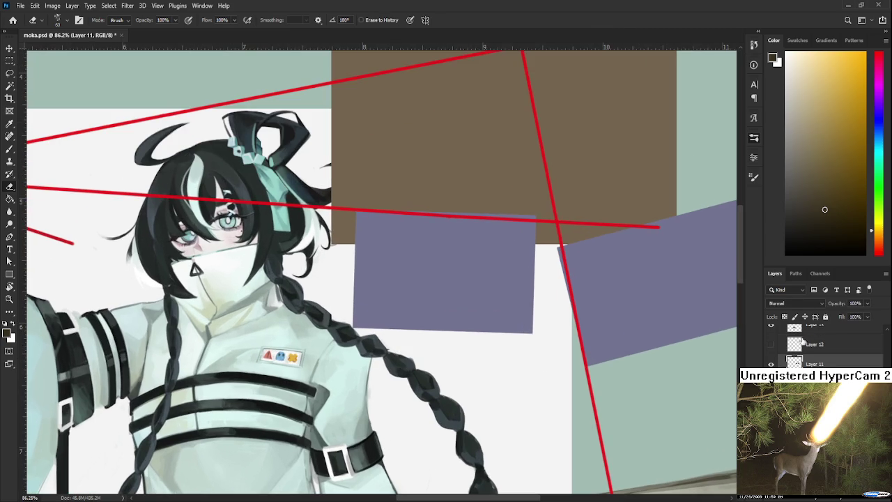
Lock Layer 11's transparent pixels, reduce the tool size to 50, and switch to the Brush
click(785, 317)
key(bracketleft)
key(b)
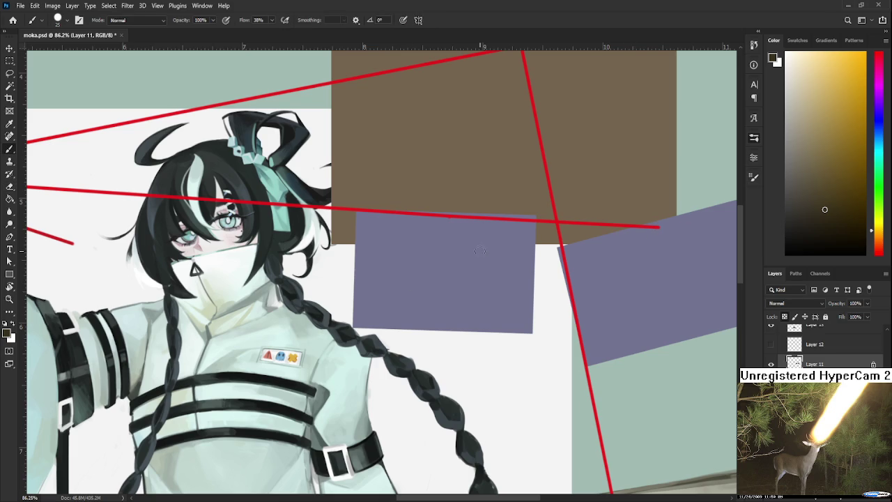
scroll(400, 253, up, 1)
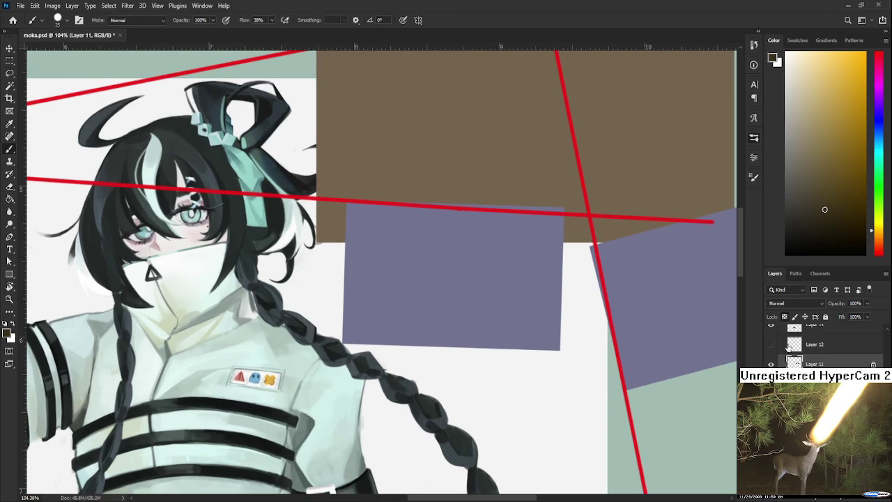
Review the composition near the character's face, then hide the purple blocks layer
drag(418, 275, 434, 302)
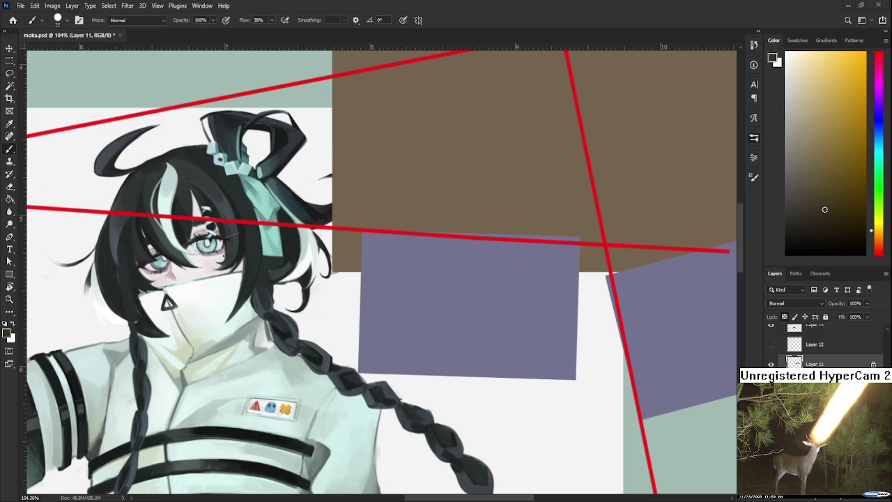
scroll(448, 292, down, 1)
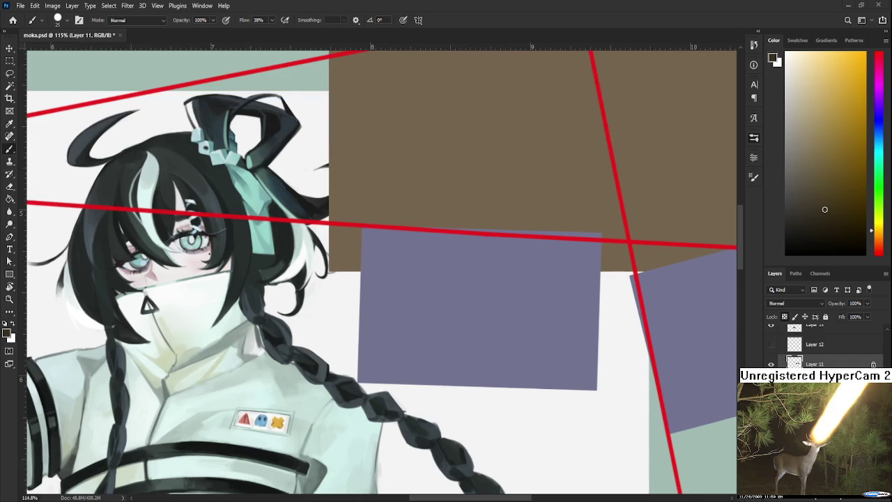
scroll(447, 292, down, 2)
scroll(447, 291, down, 2)
scroll(448, 291, down, 2)
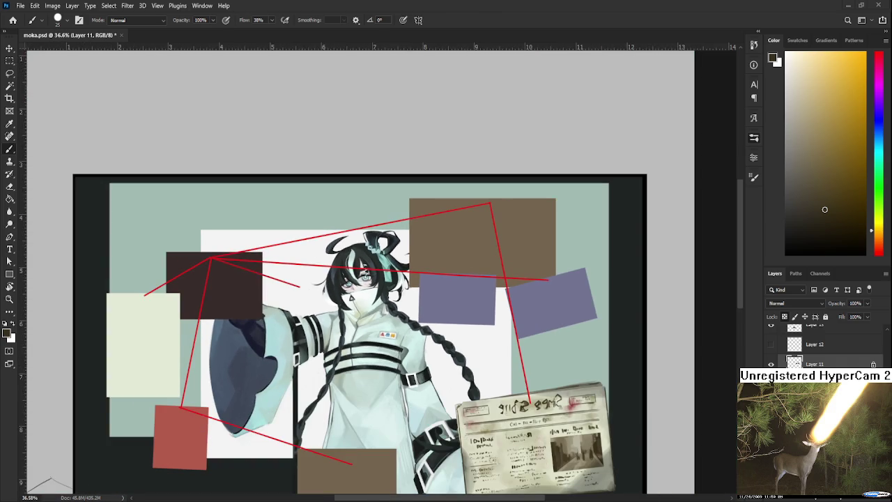
scroll(462, 296, up, 3)
scroll(463, 297, up, 2)
scroll(463, 297, up, 1)
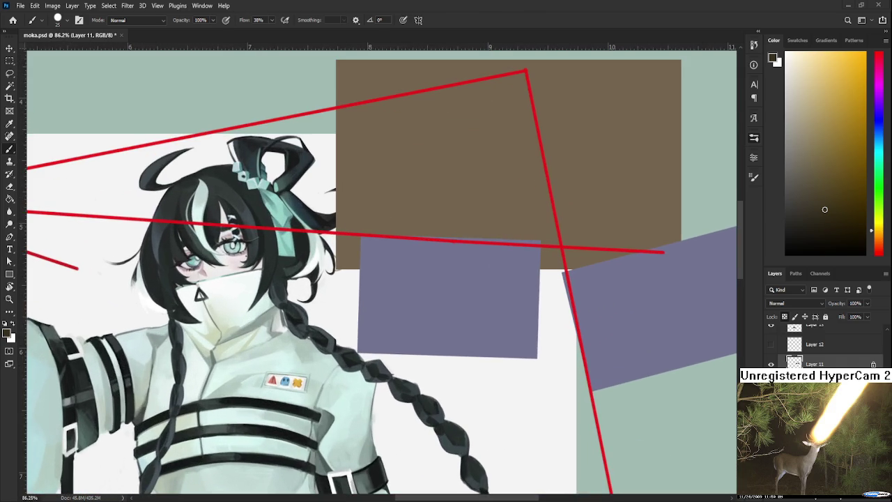
click(771, 363)
Marquee the left purple block and rotate it to about -1.5°, then re-lock transparency
click(771, 364)
drag(583, 344, 575, 342)
key(m)
drag(339, 200, 524, 370)
key(ctrl+t)
drag(562, 414, 568, 422)
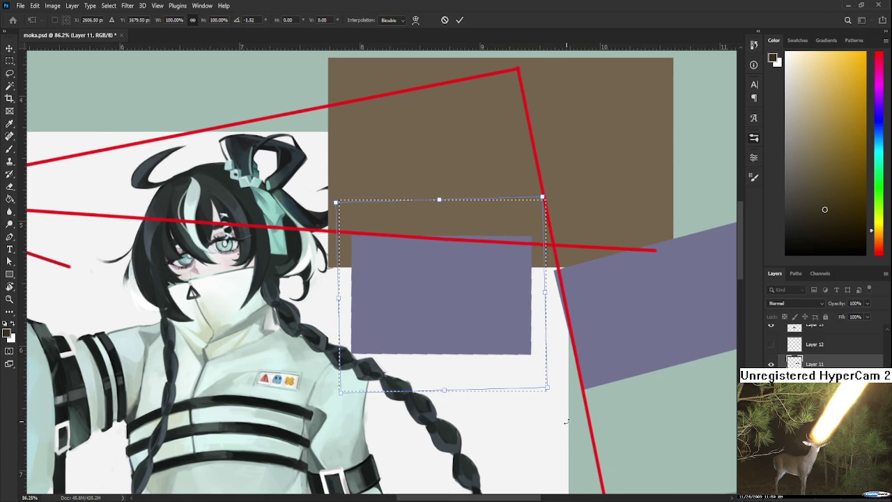
scroll(531, 399, up, 2)
key(Return)
scroll(527, 398, down, 2)
key(b)
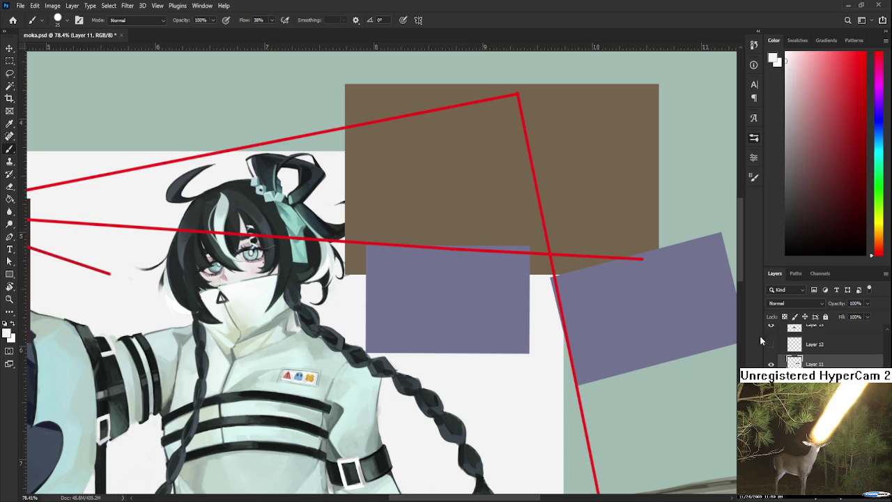
click(784, 317)
Paint a thin light grey edge along the rectangle's left and top, undoing the stray bottom strokes
click(785, 84)
mouse_move(367, 242)
mouse_down()
mouse_move(460, 358)
mouse_move(594, 356)
mouse_up()
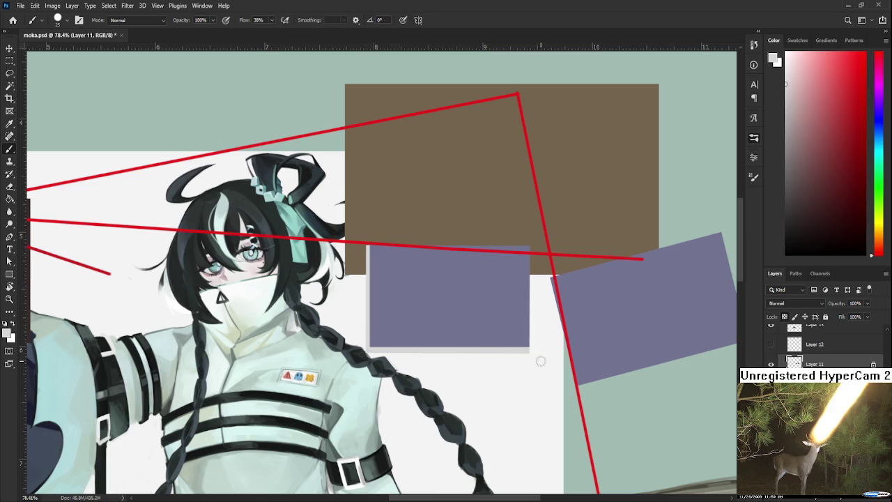
key(ctrl+z)
drag(527, 351, 370, 350)
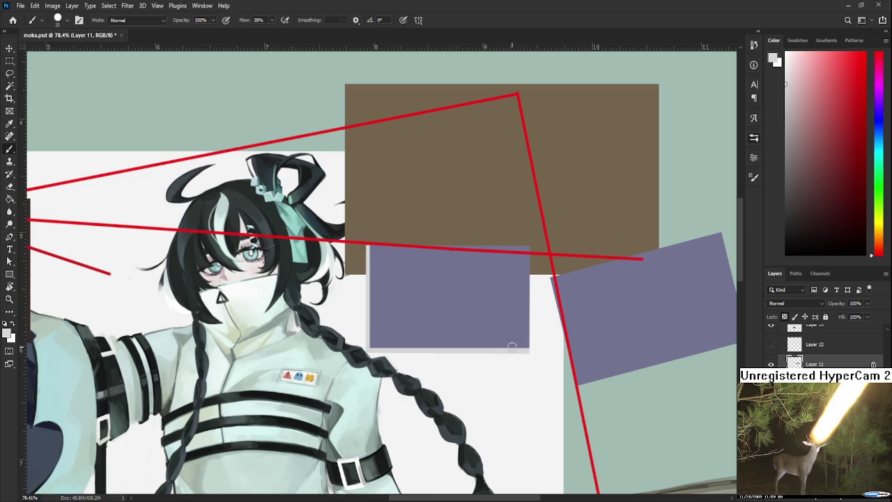
key(ctrl+z)
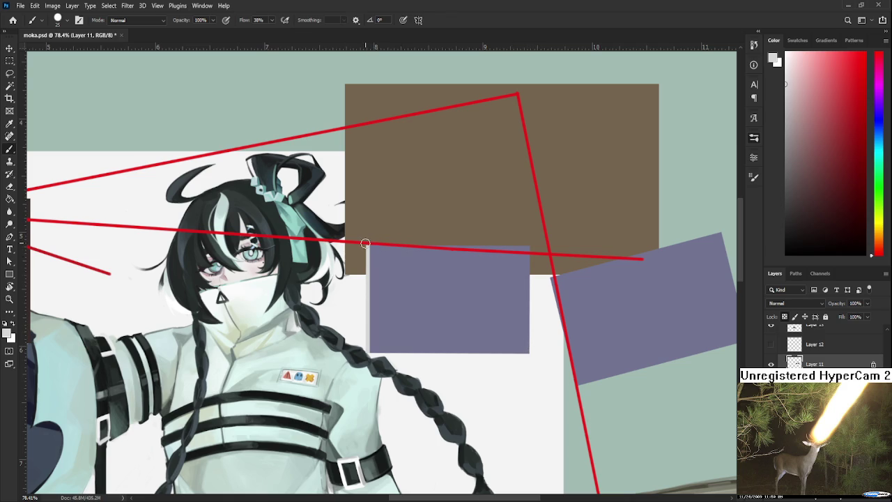
mouse_move(368, 246)
mouse_down()
mouse_move(558, 244)
mouse_move(527, 290)
mouse_move(528, 353)
mouse_move(368, 352)
mouse_up()
mouse_move(527, 351)
mouse_down()
mouse_move(369, 348)
mouse_move(586, 352)
mouse_up()
key(ctrl+z)
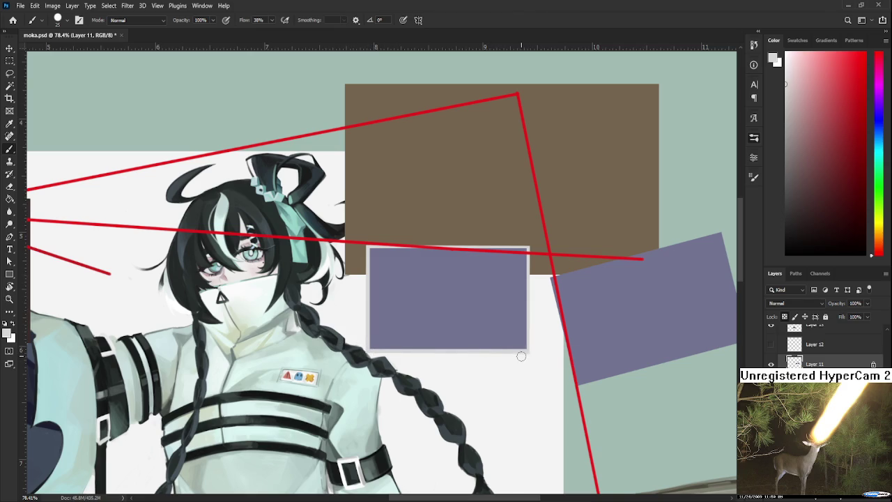
mouse_move(561, 367)
mouse_down()
mouse_move(383, 334)
mouse_move(469, 344)
mouse_up()
scroll(470, 352, down, 3)
scroll(474, 351, up, 2)
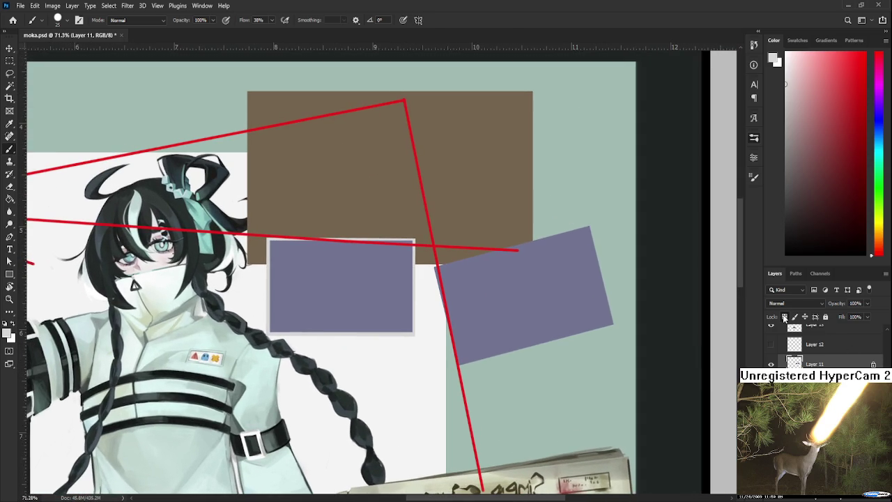
Select and delete the tilted purple rectangle
key(m)
drag(427, 217, 617, 394)
key(Delete)
key(ctrl+d)
drag(444, 362, 549, 361)
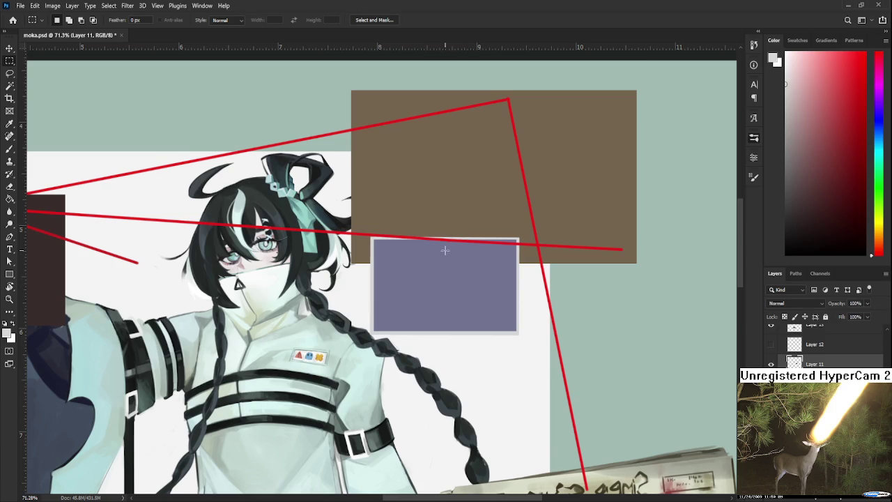
Duplicate the bordered upright rectangle onto a new layer and move the copy right
drag(352, 197, 554, 359)
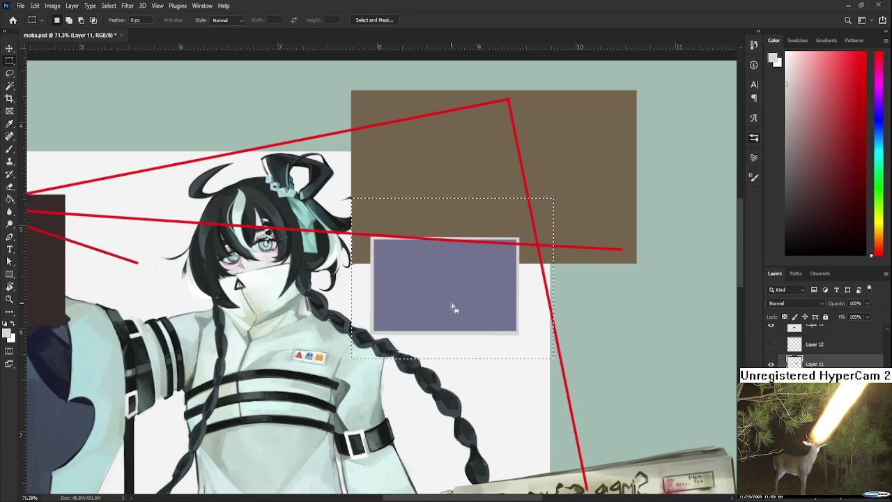
key(ctrl+j)
key(ctrl+t)
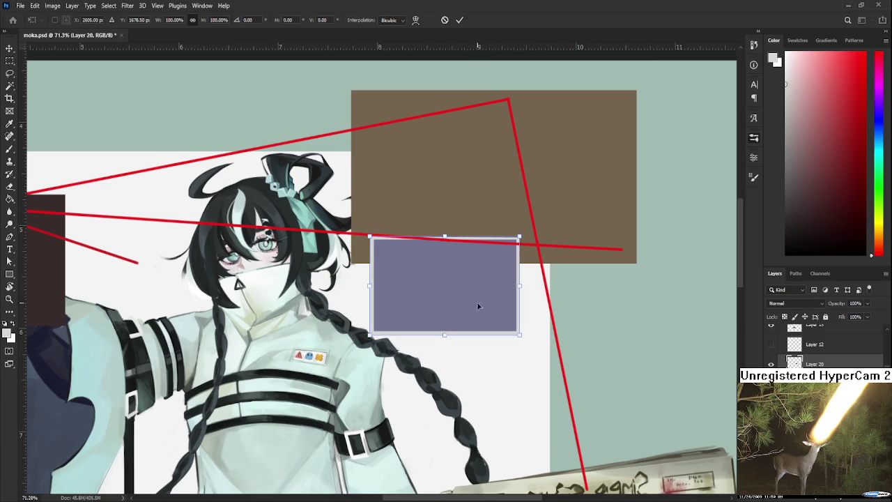
drag(496, 308, 628, 322)
key(Return)
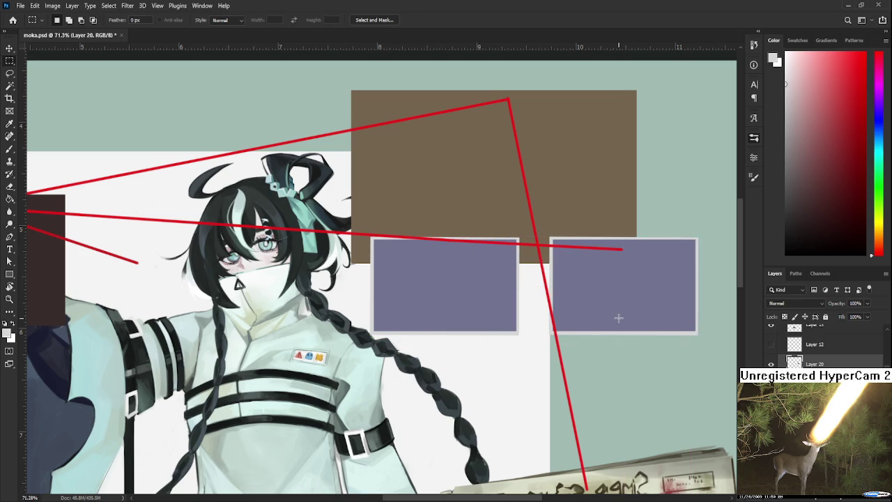
On Layer 11, Magic Wand-select the purple interior of the left rectangle
scroll(543, 317, up, 1)
scroll(648, 370, left, 1)
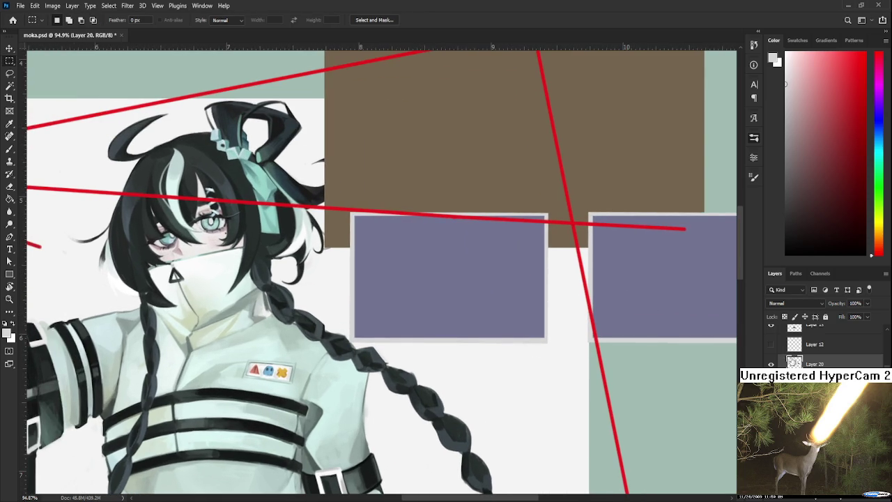
click(809, 382)
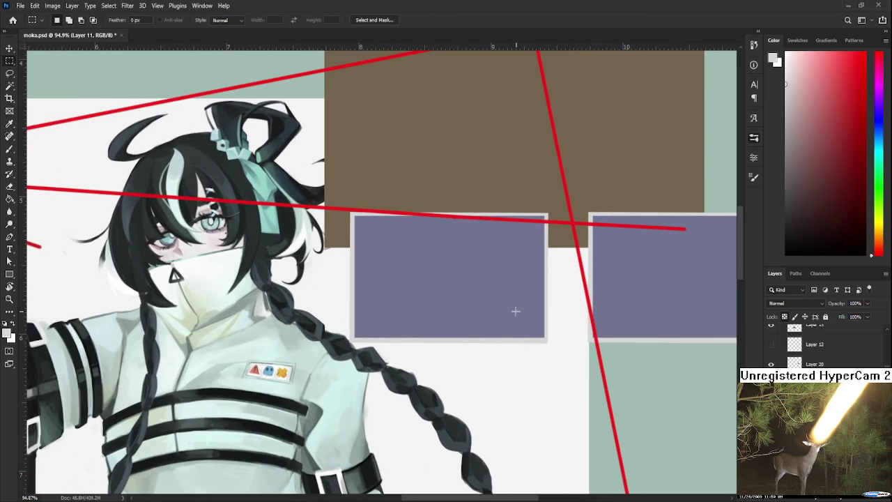
key(w)
click(487, 299)
drag(488, 298, 491, 308)
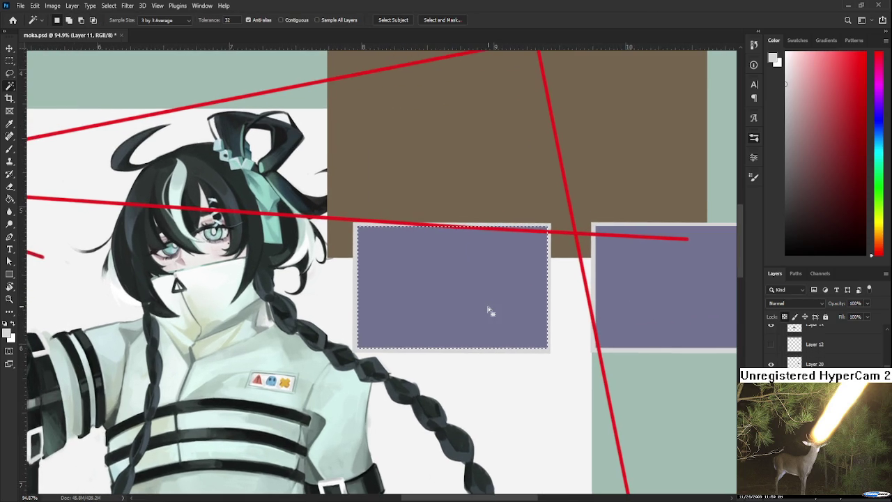
key(ctrl+d)
click(436, 298)
Try light and pale blue test strokes inside the rectangle, undoing each one
key(b)
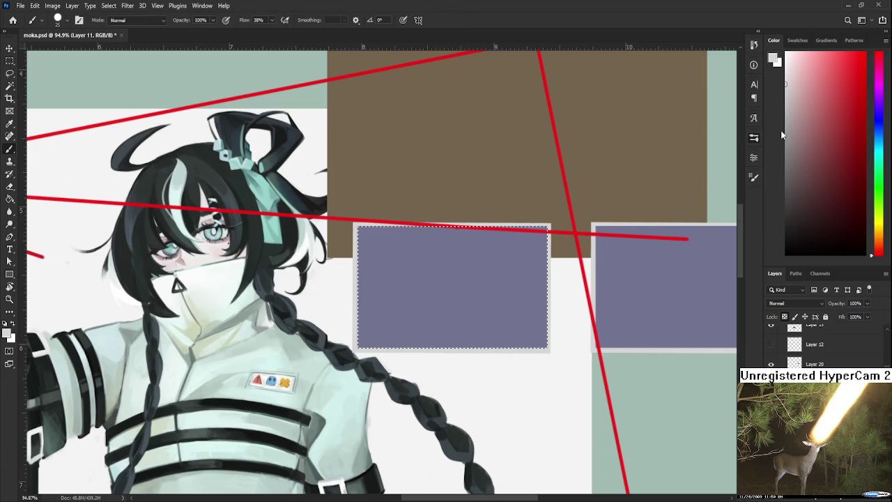
click(791, 78)
drag(409, 228, 377, 293)
key(ctrl+z)
click(797, 152)
click(879, 116)
click(788, 75)
drag(397, 246, 380, 277)
key(ctrl+z)
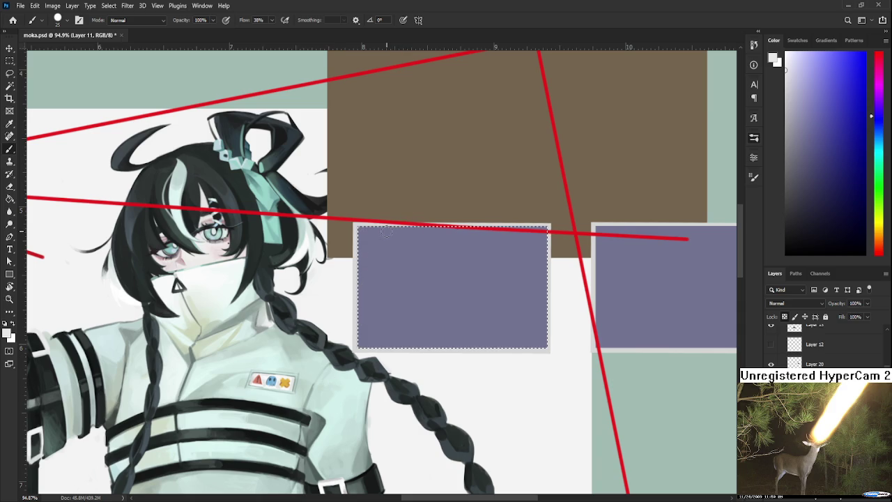
drag(413, 236, 380, 325)
key(ctrl+z)
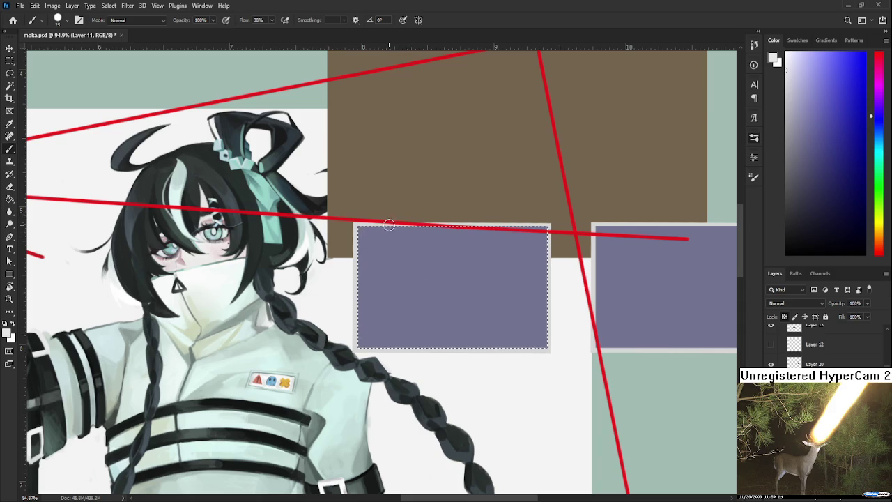
Fill the left rectangle's interior with near-black paint
click(785, 224)
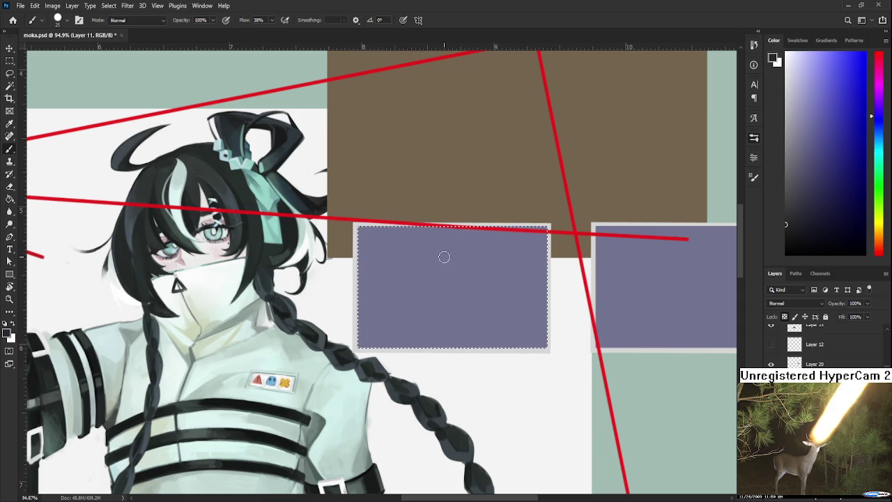
key(ctrl+d)
mouse_move(458, 235)
mouse_down()
mouse_move(368, 308)
mouse_move(408, 442)
mouse_up()
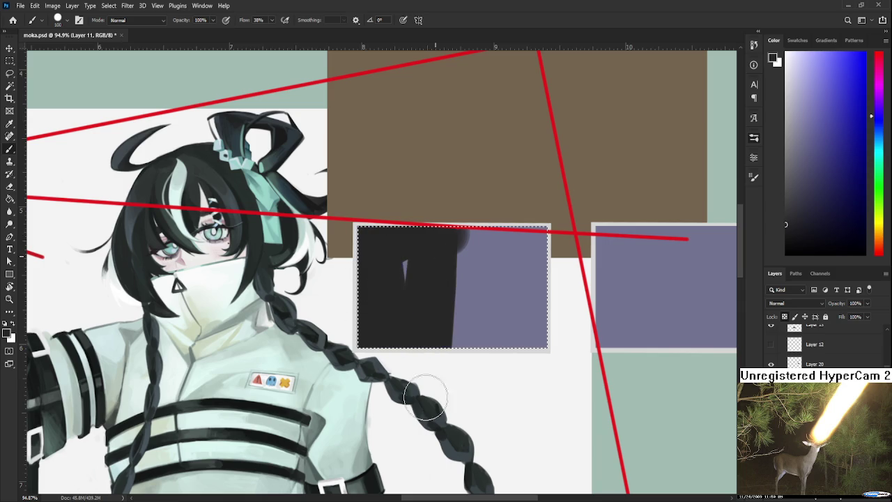
mouse_move(420, 374)
mouse_down()
mouse_move(478, 418)
mouse_move(524, 272)
mouse_move(541, 372)
mouse_up()
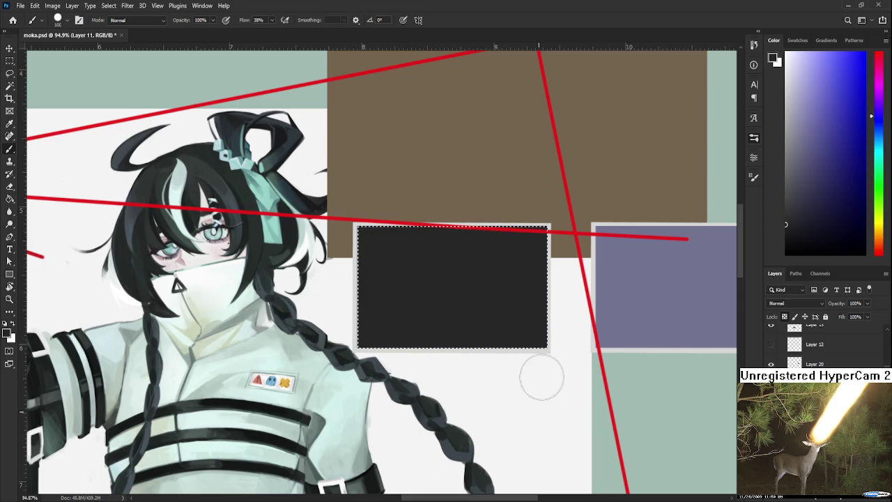
Paint white over the dark fill, leaving a small black top-left corner, and deselect
click(786, 63)
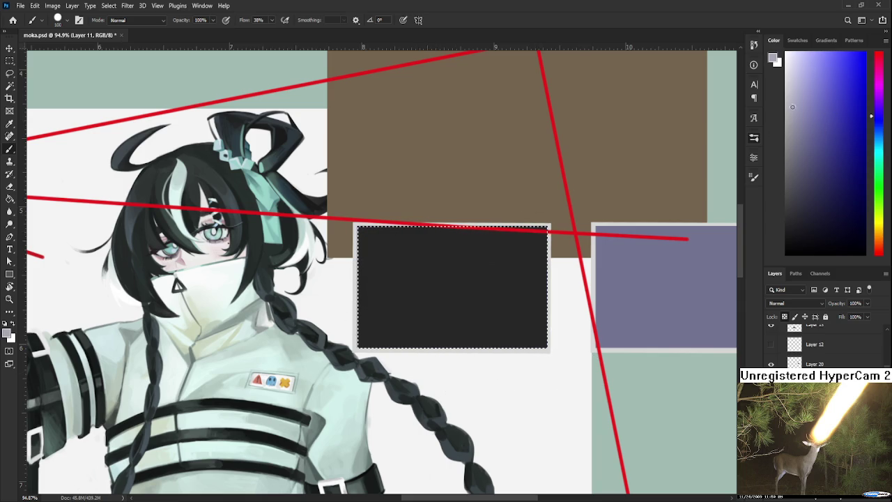
key(bracketleft)
key(bracketleft)
key(bracketleft)
key(bracketleft)
key(bracketleft)
key(bracketleft)
key(ctrl+z)
mouse_move(379, 226)
mouse_down()
mouse_move(359, 245)
mouse_move(397, 292)
mouse_move(414, 258)
mouse_move(430, 328)
mouse_move(453, 278)
mouse_move(464, 369)
mouse_move(502, 293)
mouse_move(537, 274)
mouse_move(541, 345)
mouse_up()
key(bracketright)
key(bracketright)
key(bracketright)
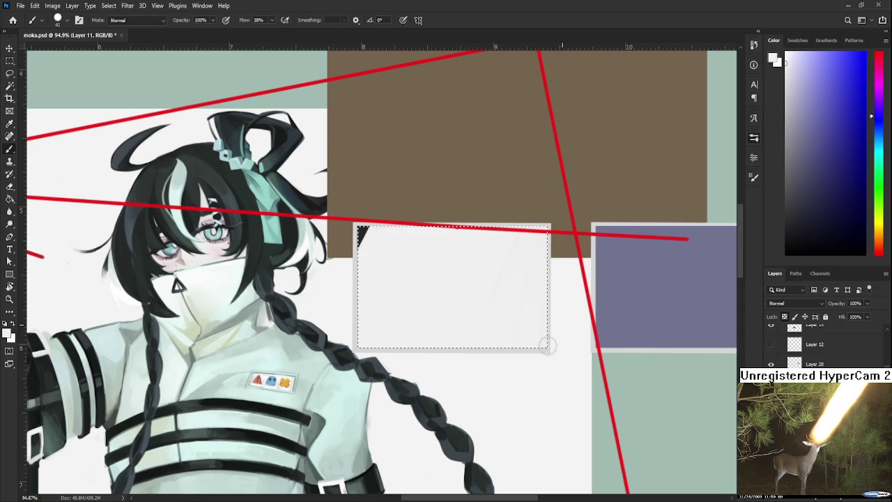
key(ctrl+d)
scroll(523, 200, up, 1)
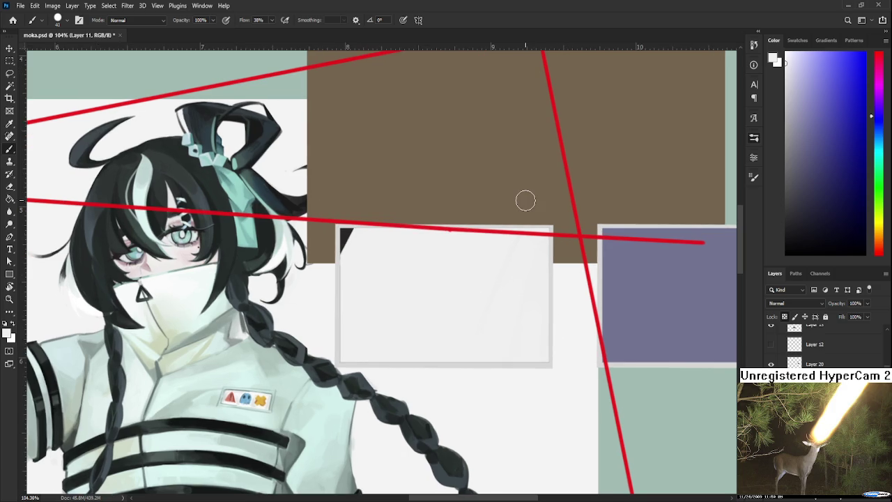
scroll(523, 313, up, 1)
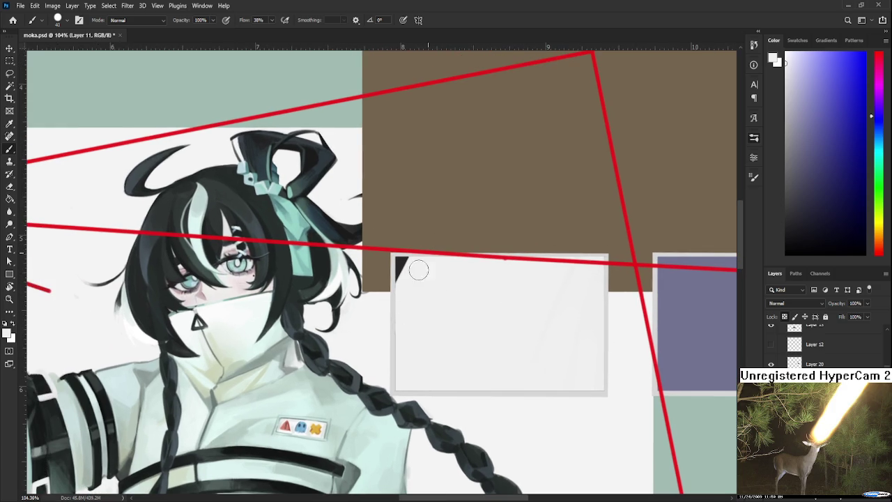
scroll(457, 308, right, 1)
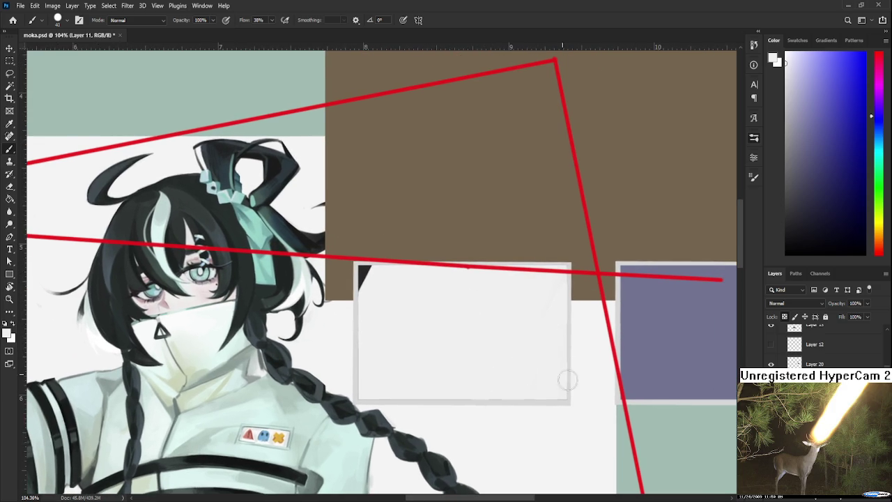
scroll(572, 367, down, 1)
scroll(505, 323, down, 1)
scroll(503, 328, down, 1)
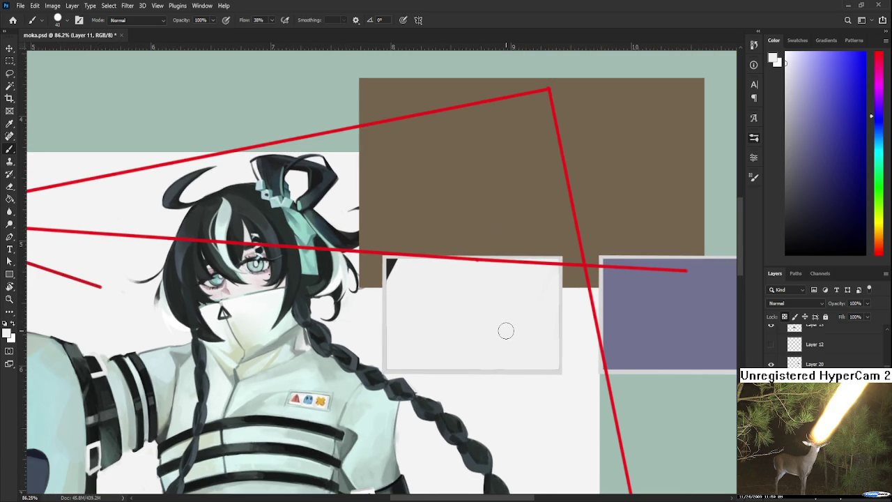
click(785, 82)
drag(474, 264, 417, 366)
key(ctrl+z)
key(bracketleft)
scroll(599, 199, down, 2)
scroll(540, 269, up, 2)
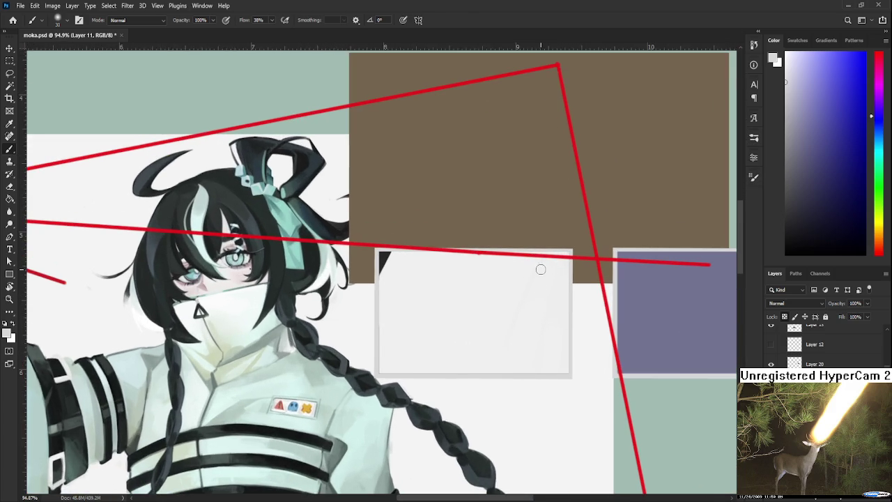
key(w)
click(531, 301)
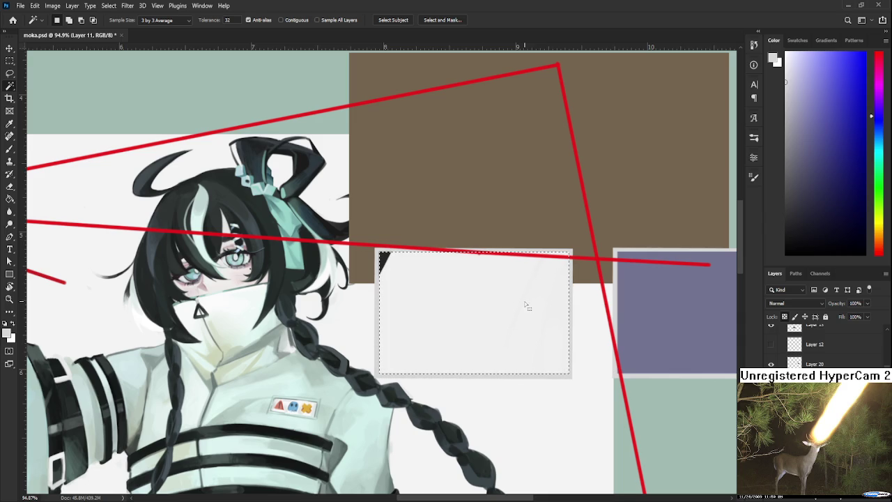
Clear the selection around the grey card, sample its light colour and use a smaller brush
drag(523, 309, 465, 323)
key(b)
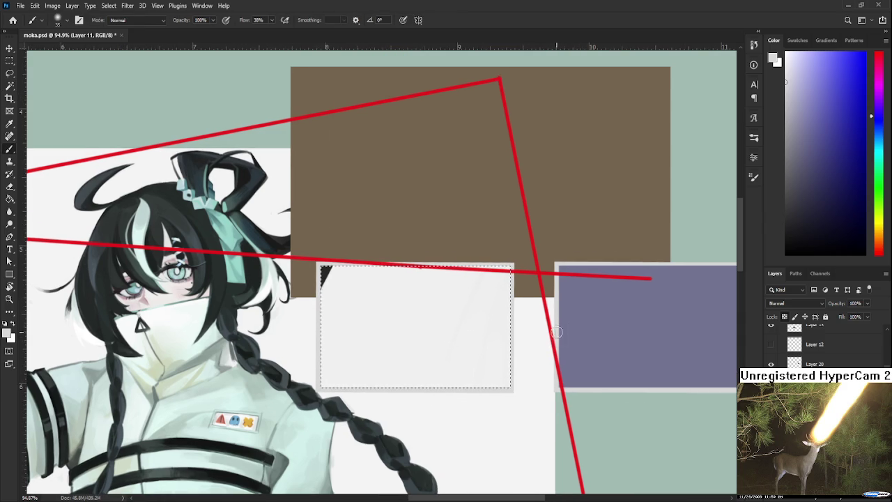
key(bracketright)
key(bracketright)
key(bracketright)
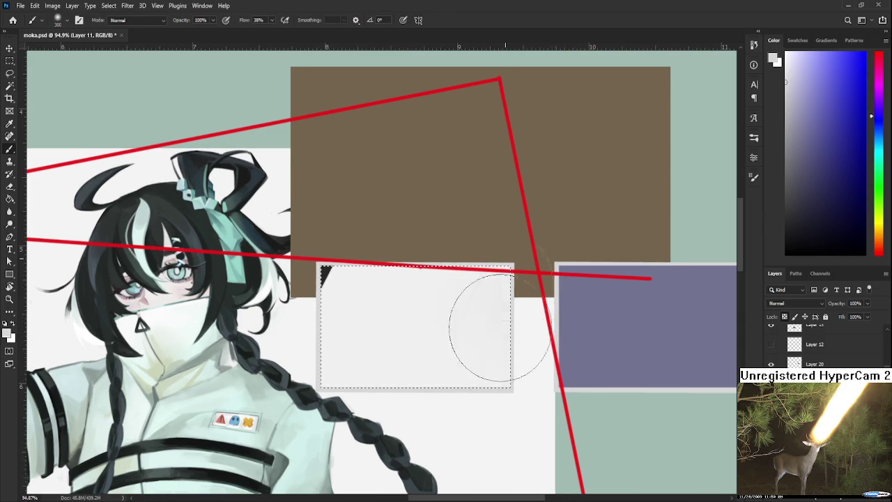
key(bracketright)
drag(511, 364, 562, 304)
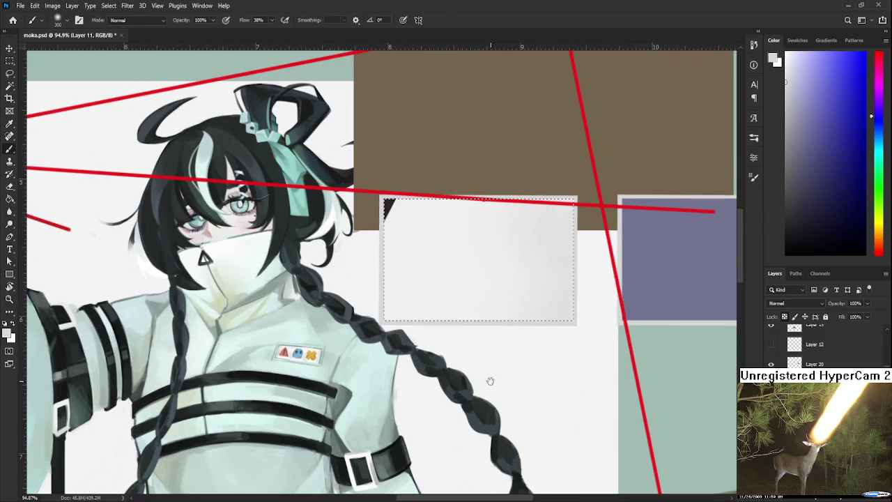
scroll(467, 315, up, 3)
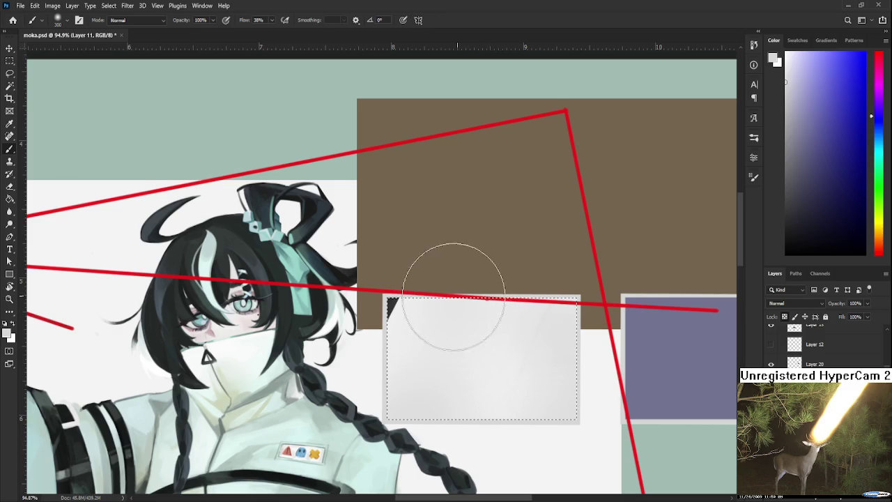
key(ctrl+d)
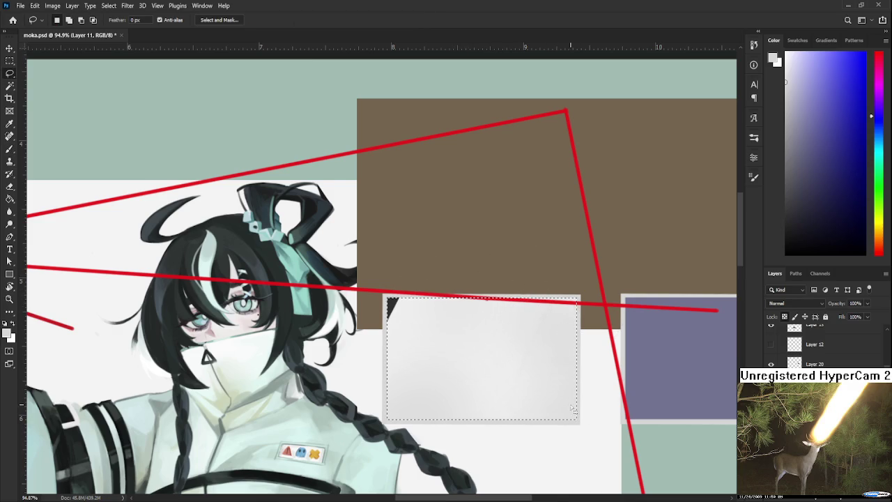
drag(565, 364, 546, 355)
alt+click(556, 329)
key(bracketleft)
key(bracketleft)
key(bracketleft)
key(bracketleft)
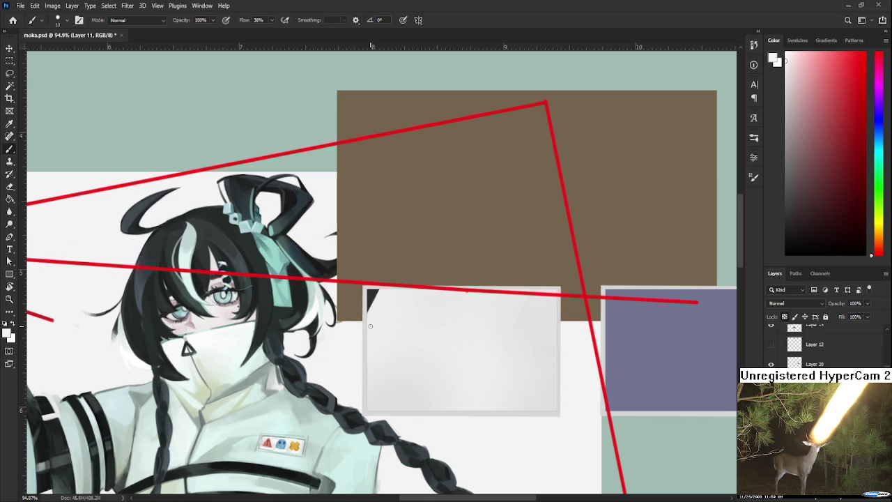
Paint light colour over the grey card's left edge and repaint its bottom edge
drag(365, 327, 363, 384)
scroll(445, 299, up, 1)
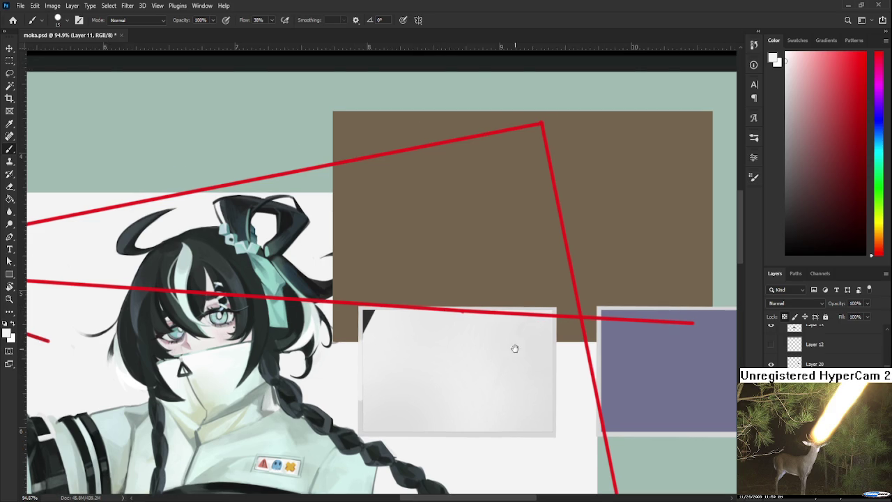
scroll(495, 325, down, 2)
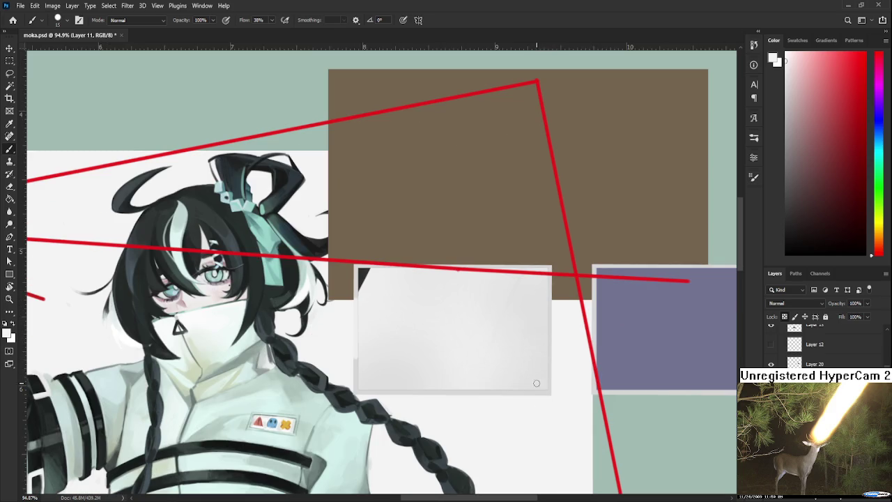
drag(537, 393, 495, 394)
key(ctrl+z)
drag(535, 392, 488, 392)
scroll(533, 415, down, 1)
scroll(533, 414, down, 3)
scroll(530, 410, down, 1)
scroll(519, 398, up, 2)
scroll(513, 392, up, 1)
scroll(513, 392, up, 1)
scroll(502, 392, up, 2)
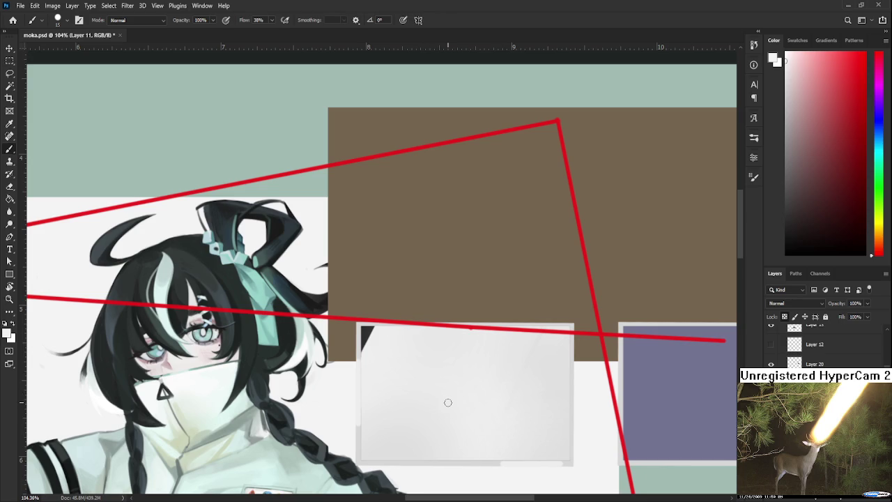
scroll(455, 376, down, 1)
scroll(480, 422, down, 3)
scroll(484, 416, down, 1)
scroll(484, 416, down, 1)
scroll(474, 334, up, 1)
scroll(466, 292, up, 1)
scroll(463, 274, up, 1)
scroll(464, 274, up, 1)
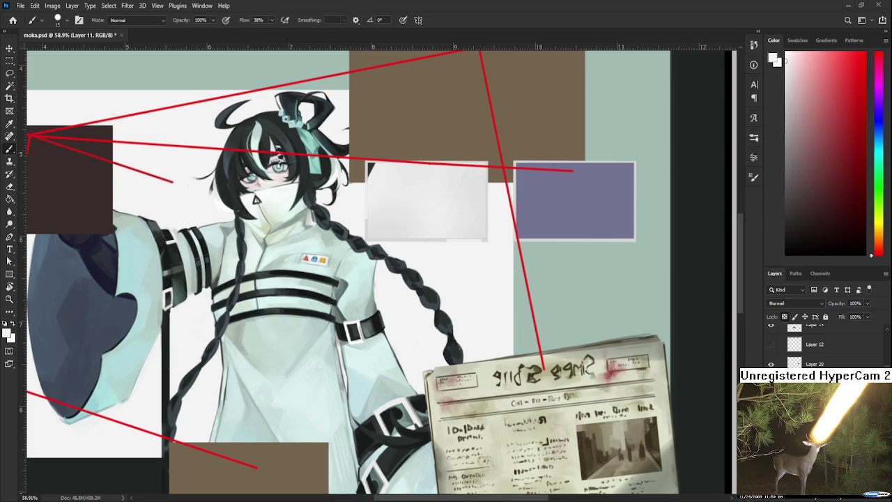
scroll(449, 244, up, 1)
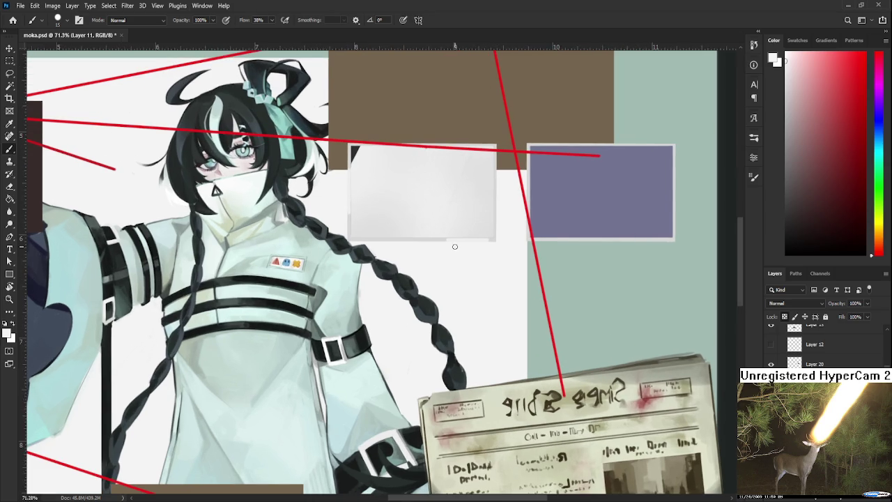
drag(454, 246, 472, 323)
scroll(471, 322, up, 1)
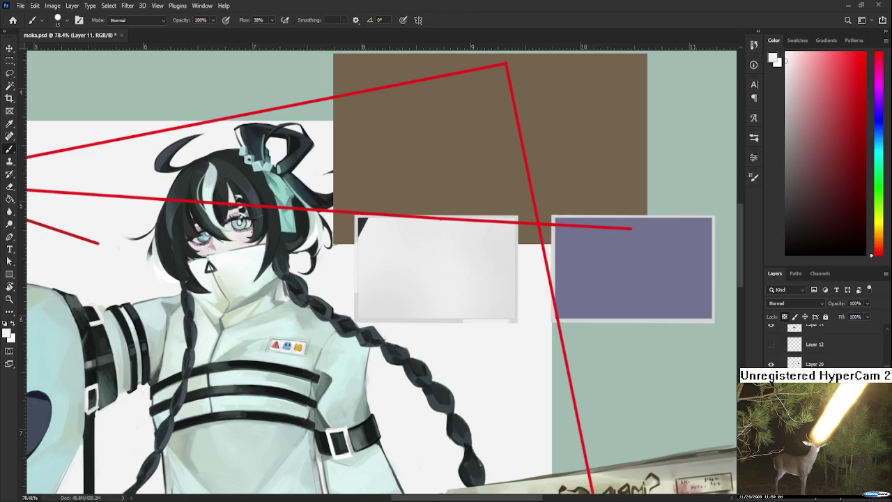
scroll(328, 331, down, 1)
scroll(332, 330, down, 1)
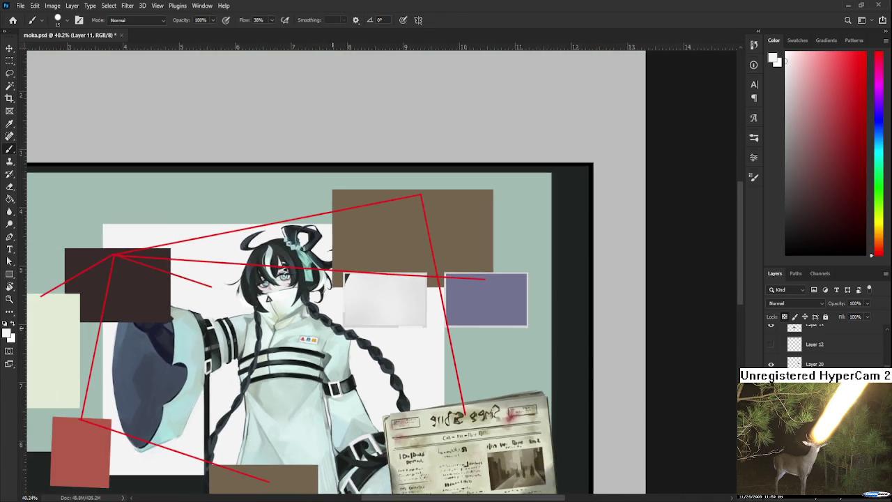
scroll(333, 328, up, 1)
scroll(332, 345, down, 1)
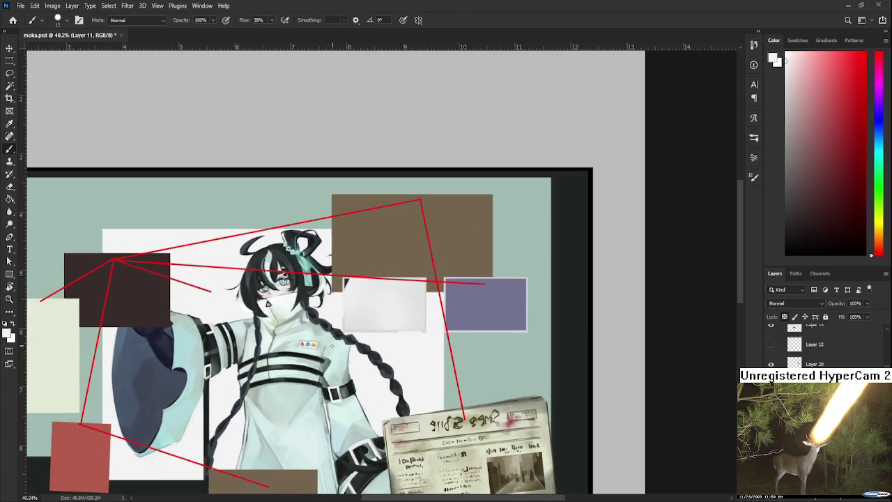
scroll(329, 342, down, 1)
scroll(335, 340, up, 1)
scroll(345, 339, up, 1)
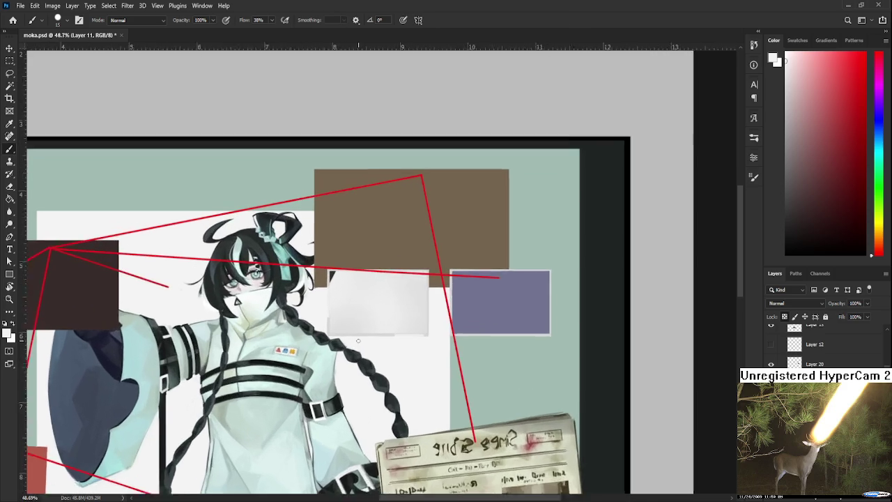
scroll(358, 338, up, 1)
scroll(359, 338, up, 1)
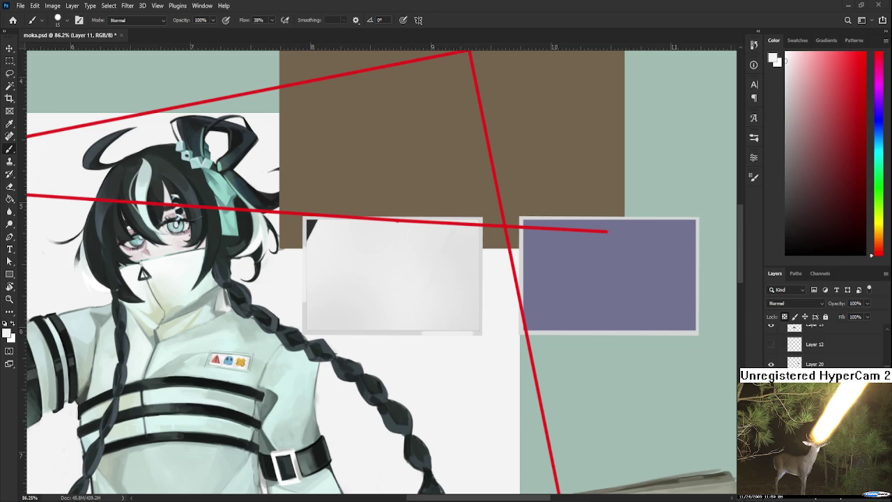
scroll(340, 355, up, 1)
scroll(355, 314, up, 1)
scroll(377, 327, up, 1)
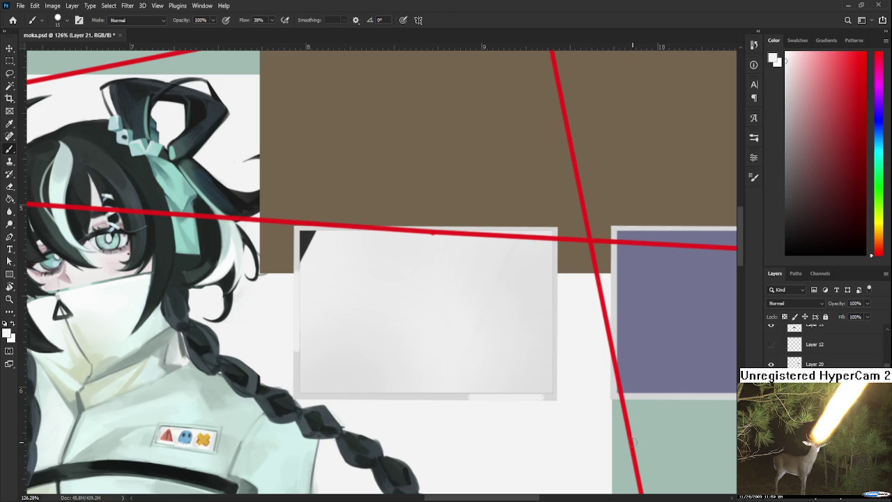
Sample the braid's dark teal and try first diagonal strokes for the gun body
alt+click(358, 452)
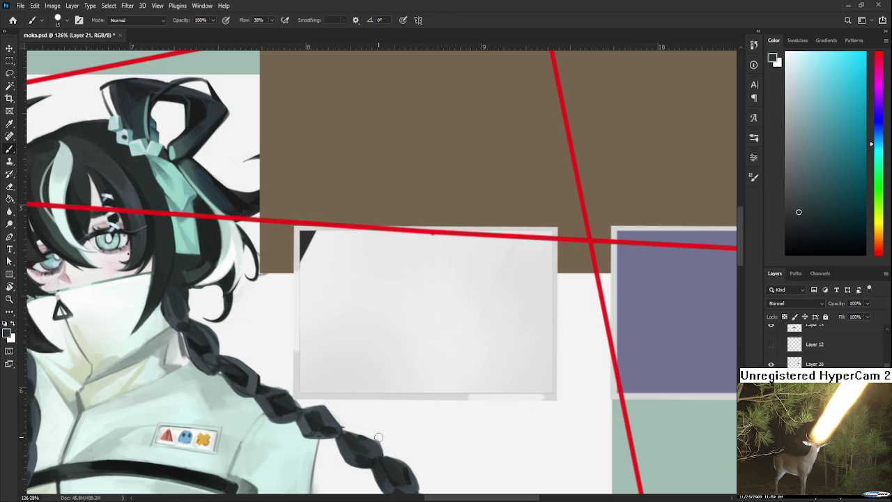
drag(384, 277, 369, 315)
key(ctrl+z)
drag(369, 286, 346, 340)
key(ctrl+z)
Sketch the pistol's vertical grip stroke, redrawing it several times
drag(345, 301, 325, 360)
key(ctrl+z)
drag(353, 296, 342, 358)
key(ctrl+z)
key(ctrl+z)
drag(349, 289, 342, 355)
key(ctrl+z)
drag(352, 290, 342, 360)
key(ctrl+z)
mouse_move(351, 295)
mouse_down()
mouse_move(339, 364)
mouse_move(380, 291)
mouse_move(362, 369)
mouse_move(351, 358)
mouse_move(357, 322)
mouse_move(382, 297)
mouse_move(364, 366)
mouse_move(358, 323)
mouse_move(374, 333)
mouse_move(378, 318)
mouse_move(380, 326)
mouse_up()
key(ctrl+z)
key(ctrl+z)
key(ctrl+z)
key(ctrl+z)
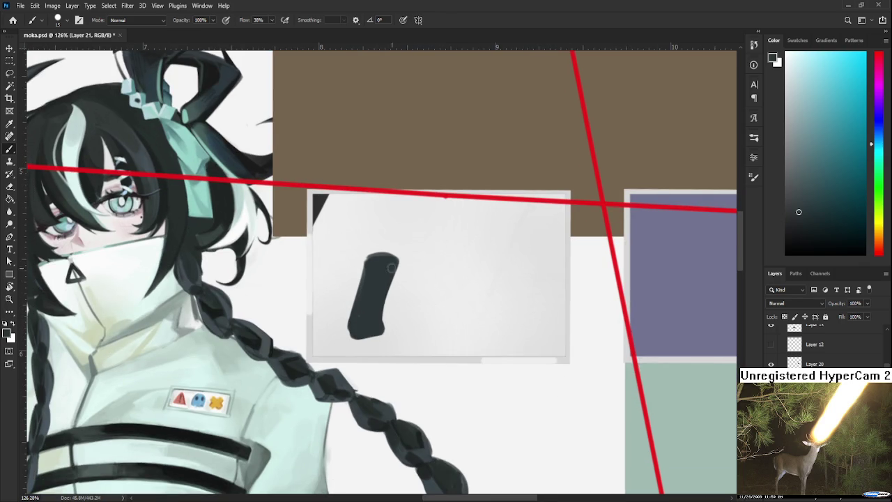
Extend the grip's top into the pistol's back and tilt the canvas view for painting
mouse_move(362, 261)
mouse_down()
mouse_move(370, 249)
mouse_move(398, 245)
mouse_move(442, 255)
mouse_move(405, 211)
mouse_move(418, 199)
mouse_up()
key(ctrl+z)
key(r)
mouse_move(339, 265)
mouse_down()
mouse_move(432, 203)
mouse_move(453, 220)
mouse_move(369, 272)
mouse_up()
key(ctrl+z)
Thicken and fill the pistol slide and paint the thin trigger guard below it
mouse_move(453, 223)
mouse_down()
mouse_move(349, 286)
mouse_move(349, 271)
mouse_move(416, 220)
mouse_up()
mouse_move(379, 248)
mouse_down()
mouse_move(453, 206)
mouse_move(446, 200)
mouse_move(454, 222)
mouse_up()
drag(397, 272, 404, 248)
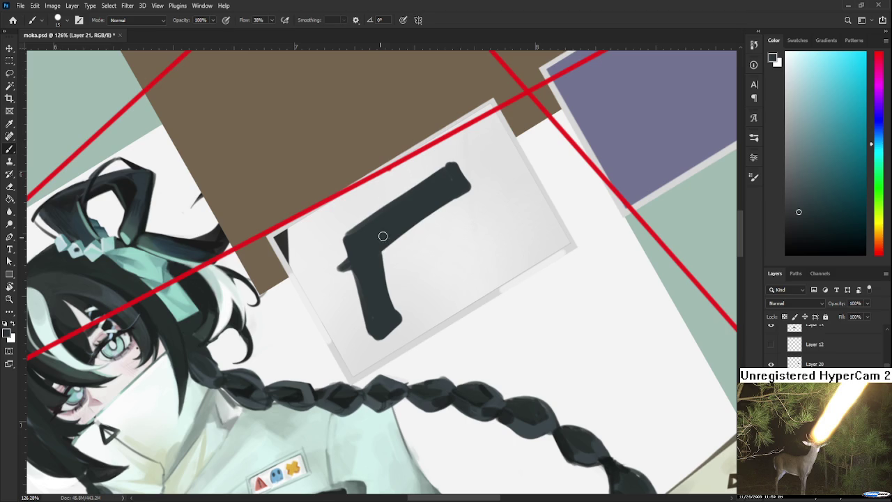
mouse_move(385, 274)
mouse_down()
mouse_move(418, 251)
mouse_move(410, 227)
mouse_move(417, 248)
mouse_up()
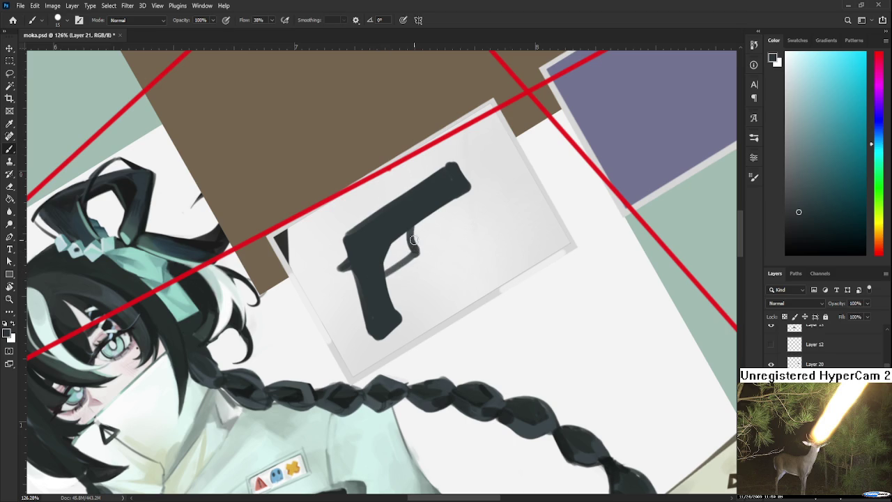
key(x)
key(e)
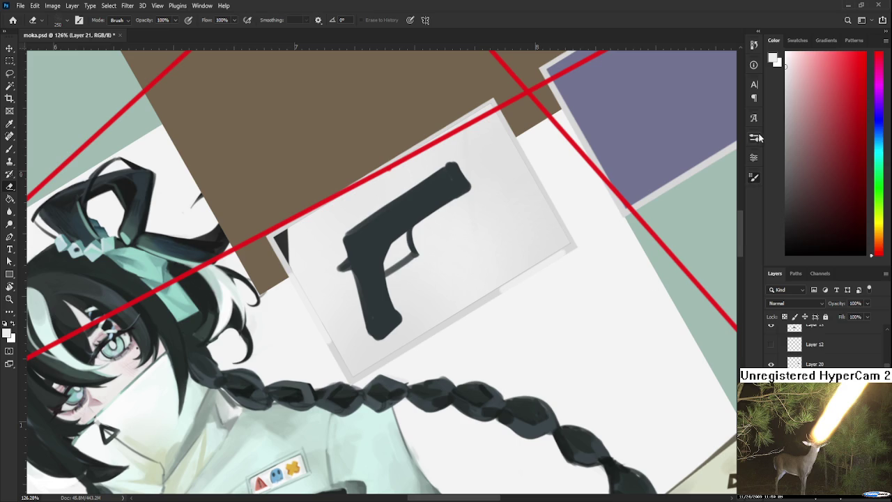
Shrink the eraser to 50 and try a light highlight along the slide, then undo it
key(bracketleft)
key(bracketleft)
key(bracketleft)
key(bracketleft)
key(bracketleft)
key(bracketleft)
drag(504, 249, 500, 290)
key(b)
drag(376, 294, 436, 255)
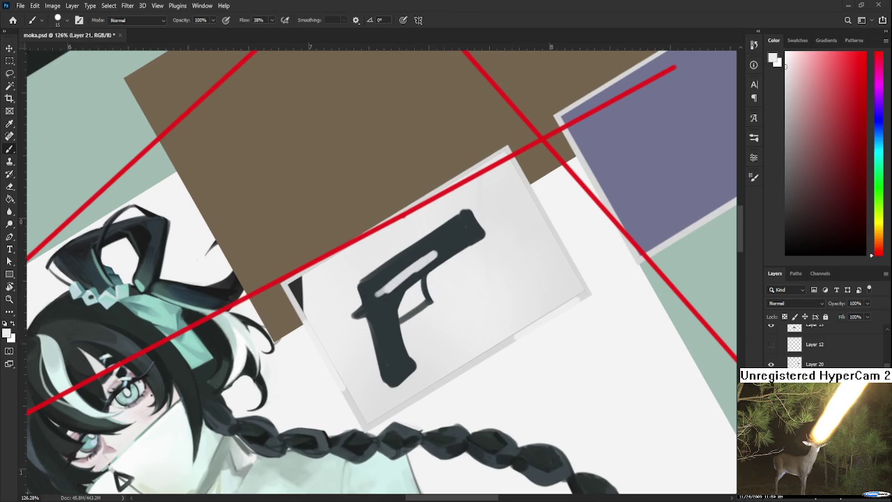
key(ctrl+z)
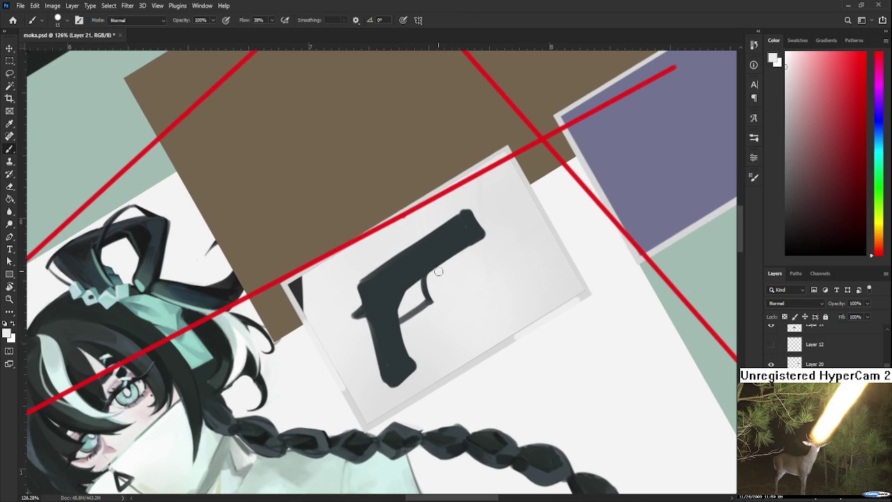
key(e)
key(b)
Resample the gun's dark teal and rotate the view so the pistol sits level
alt+click(432, 262)
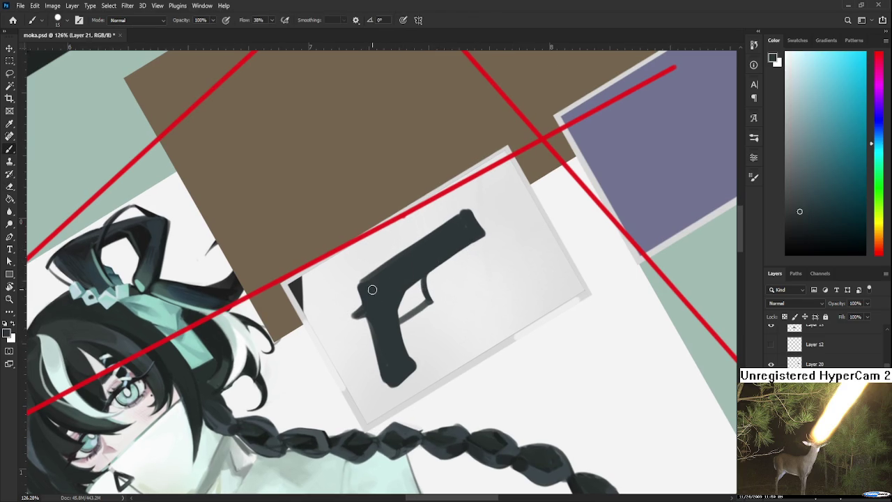
key(e)
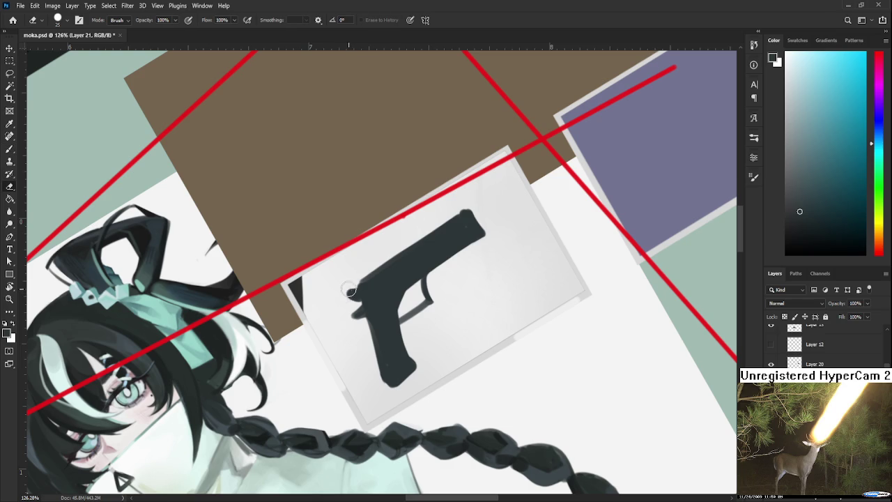
mouse_move(461, 241)
mouse_down()
mouse_move(430, 274)
mouse_move(452, 283)
mouse_move(432, 264)
mouse_move(446, 254)
mouse_up()
key(r)
key(b)
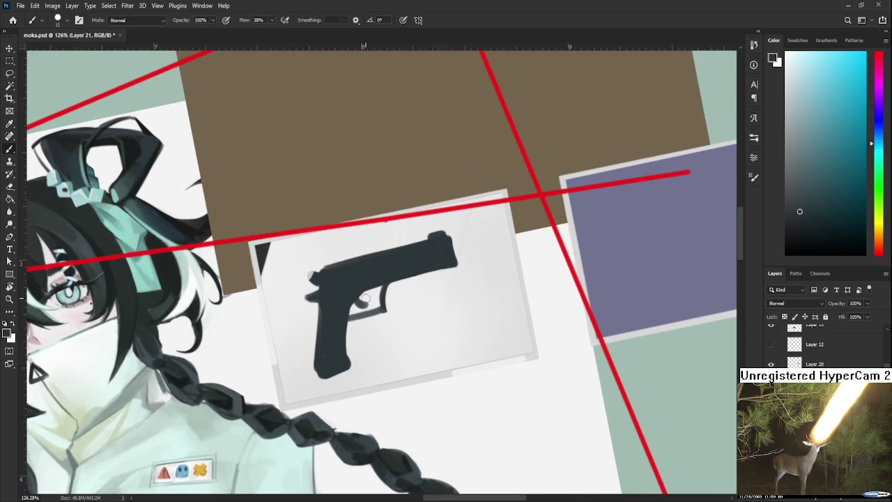
key(e)
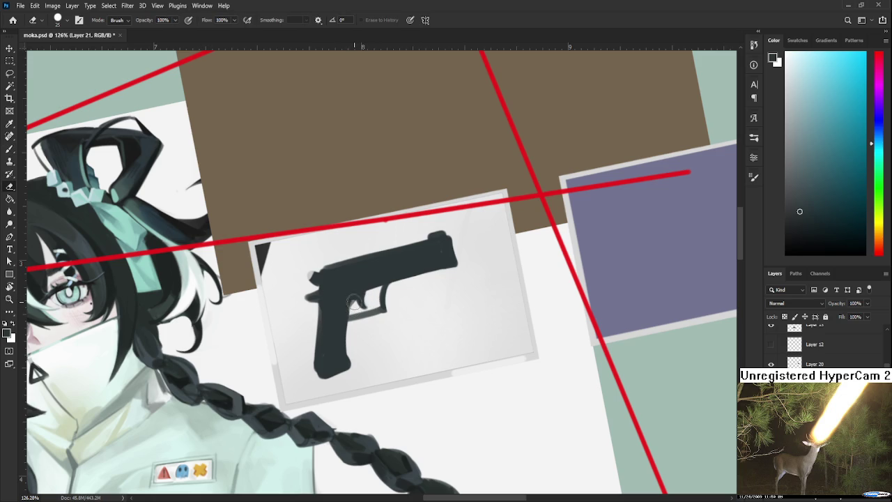
key(b)
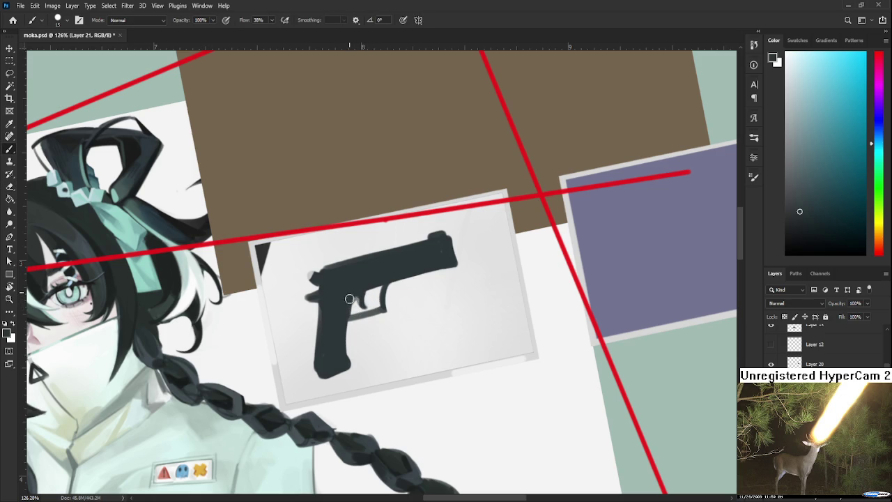
Add dark paint along the slide's lower edge, alternating brush and eraser
mouse_move(371, 311)
mouse_down()
mouse_move(376, 302)
mouse_move(351, 342)
mouse_up()
mouse_move(397, 274)
mouse_down()
mouse_move(437, 262)
mouse_move(454, 269)
mouse_up()
key(e)
key(b)
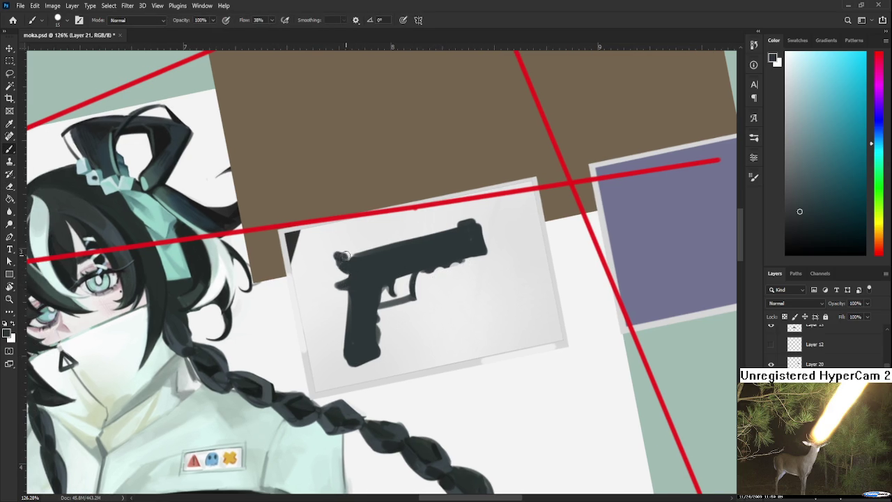
key(e)
key(b)
key(e)
key(b)
scroll(405, 270, down, 3)
scroll(405, 270, down, 2)
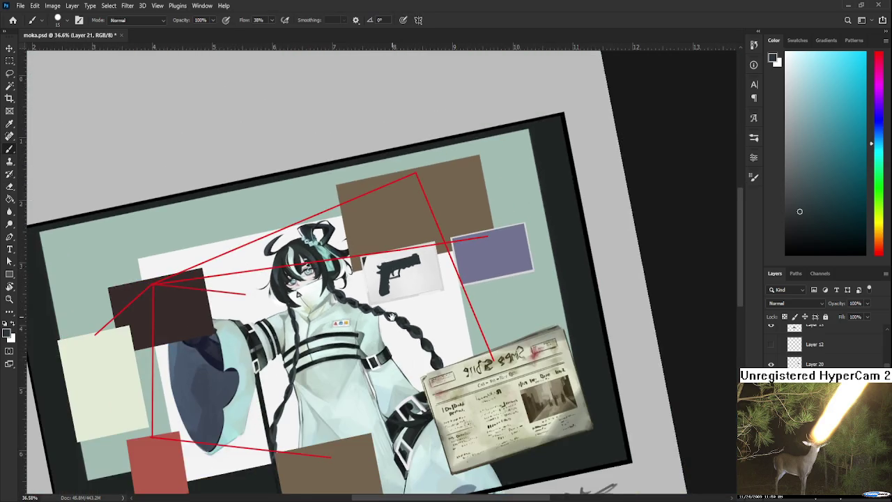
scroll(404, 271, down, 1)
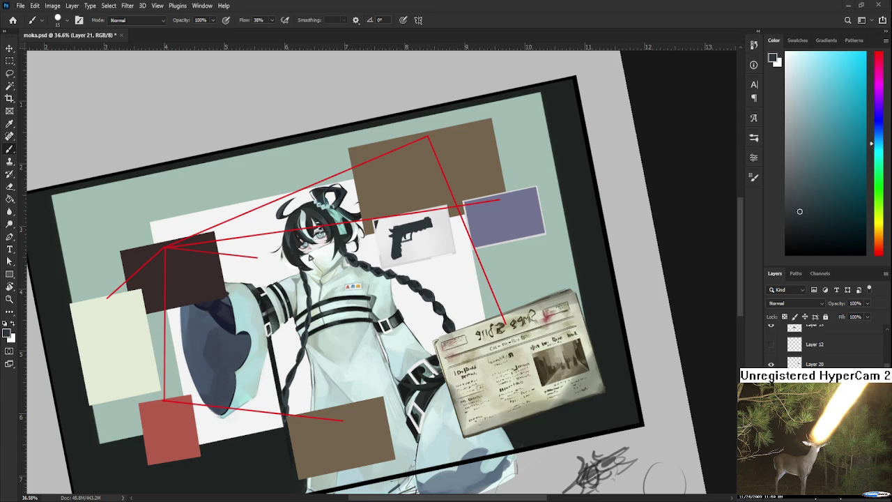
scroll(411, 238, up, 2)
scroll(411, 238, up, 2)
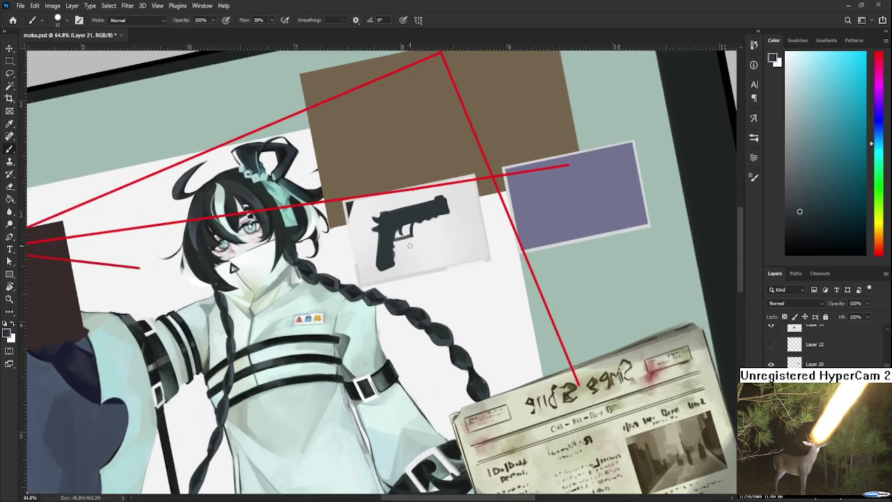
scroll(412, 239, up, 1)
scroll(412, 238, up, 2)
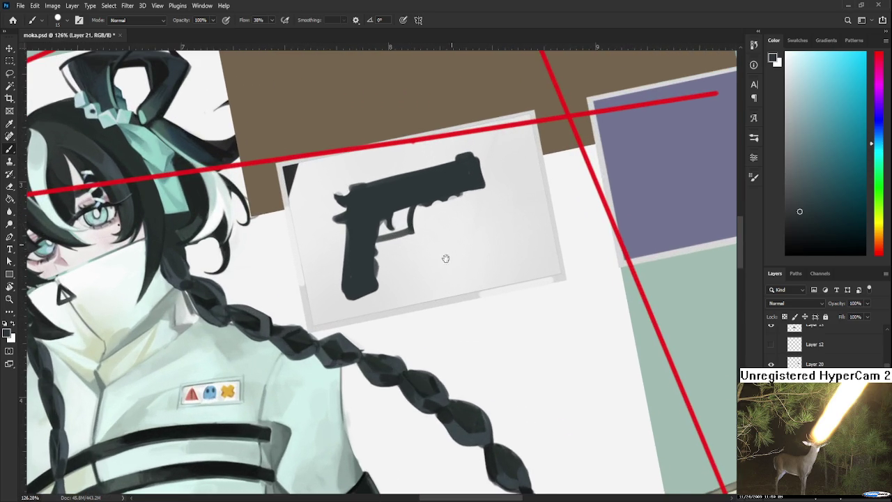
Darken, widen and smooth the left and lower-left edges of the pistol grip
scroll(448, 249, up, 1)
key(e)
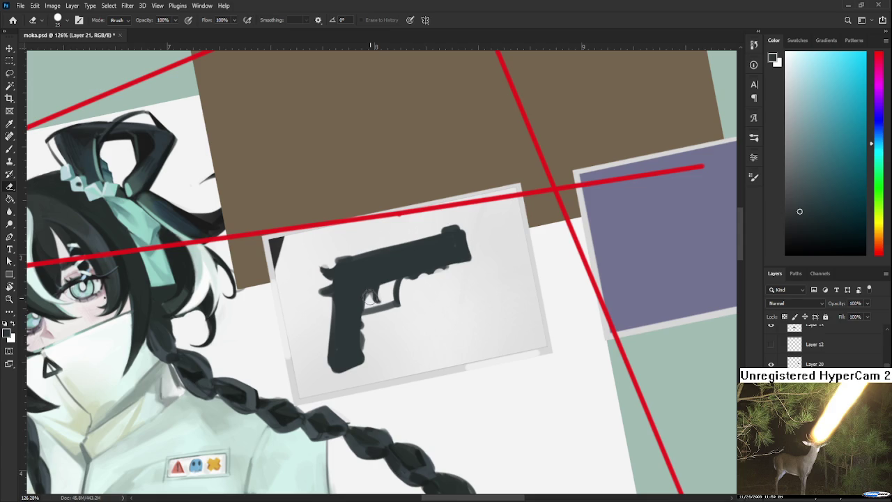
key(b)
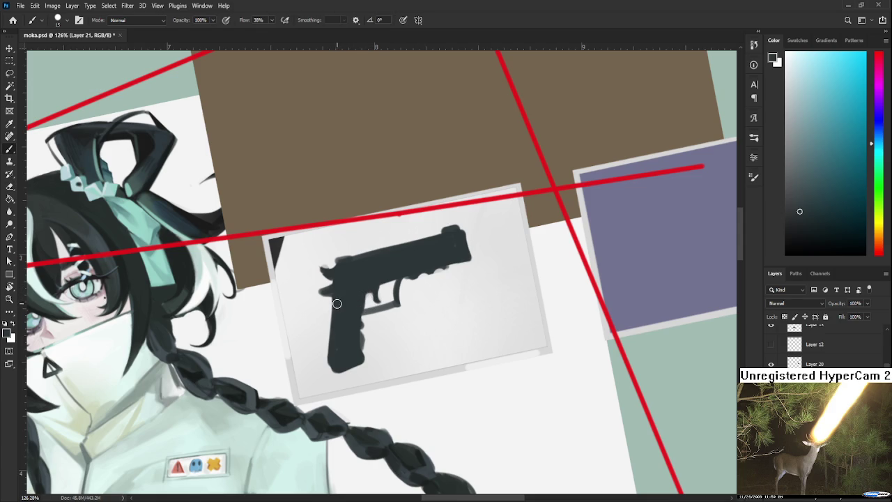
drag(332, 296, 327, 344)
mouse_move(333, 293)
mouse_down()
mouse_move(337, 369)
mouse_move(365, 364)
mouse_up()
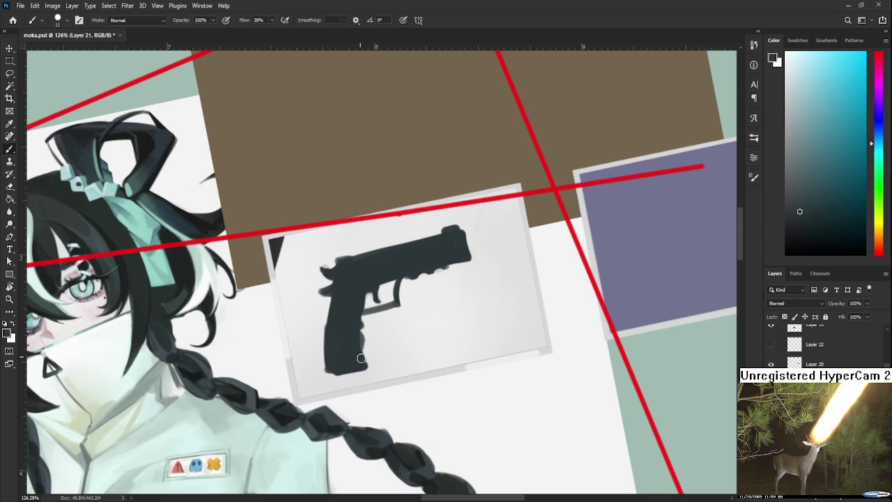
Reshape the trigger guard under the slide and extend the rear of the slide
key(e)
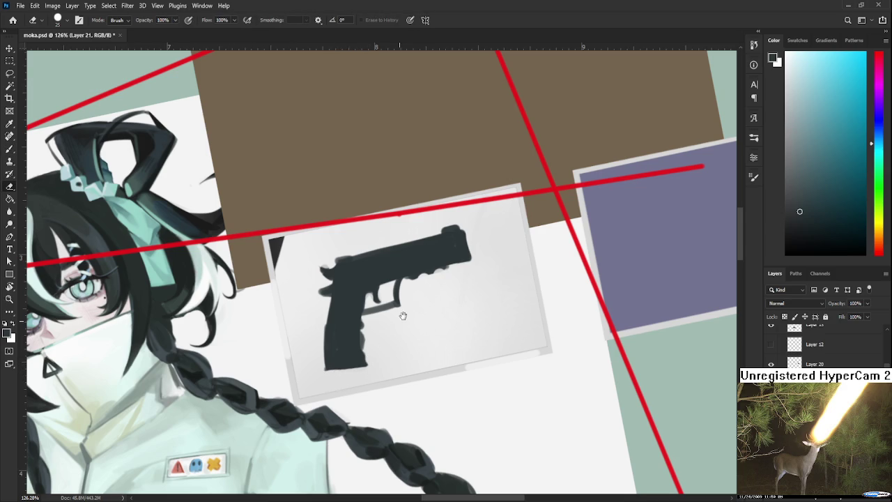
drag(398, 319, 370, 383)
key(b)
drag(365, 330, 358, 344)
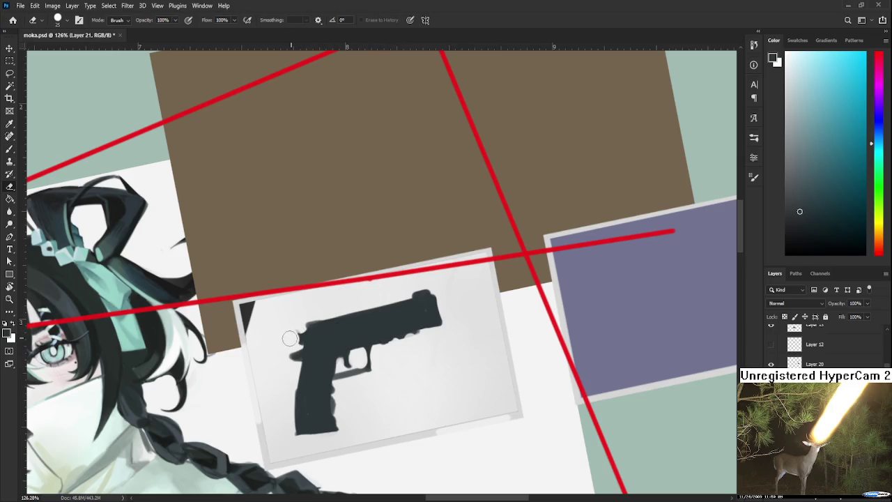
drag(300, 336, 297, 327)
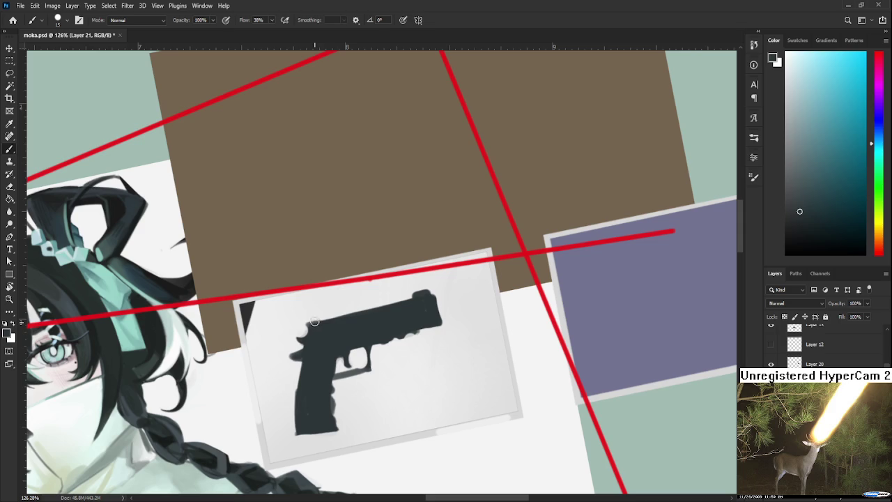
key(e)
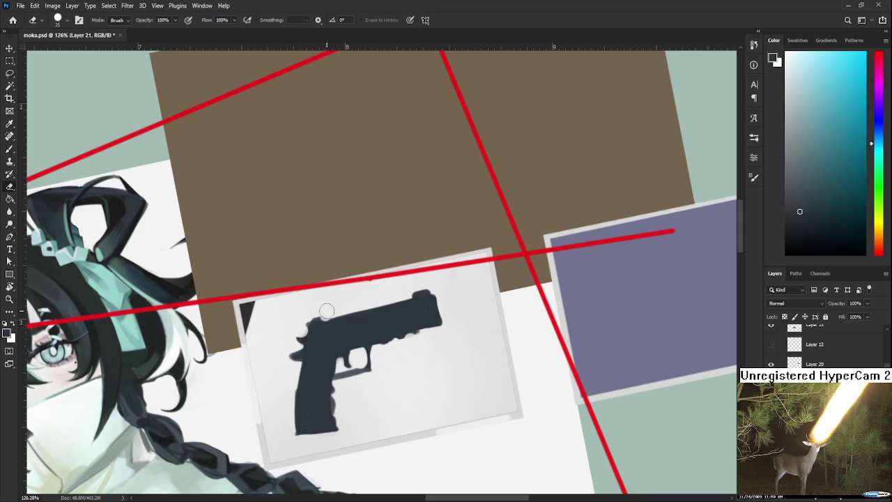
Fill in the top edge of the pistol silhouette
scroll(326, 310, down, 2)
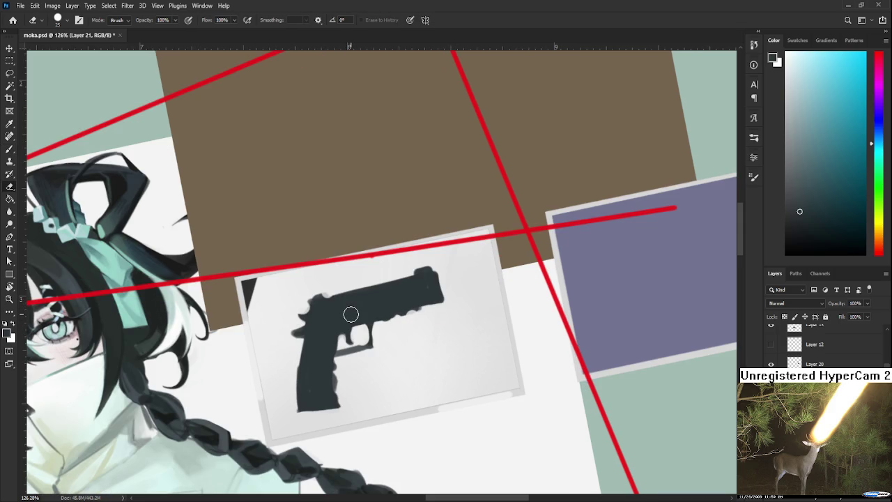
scroll(350, 315, down, 1)
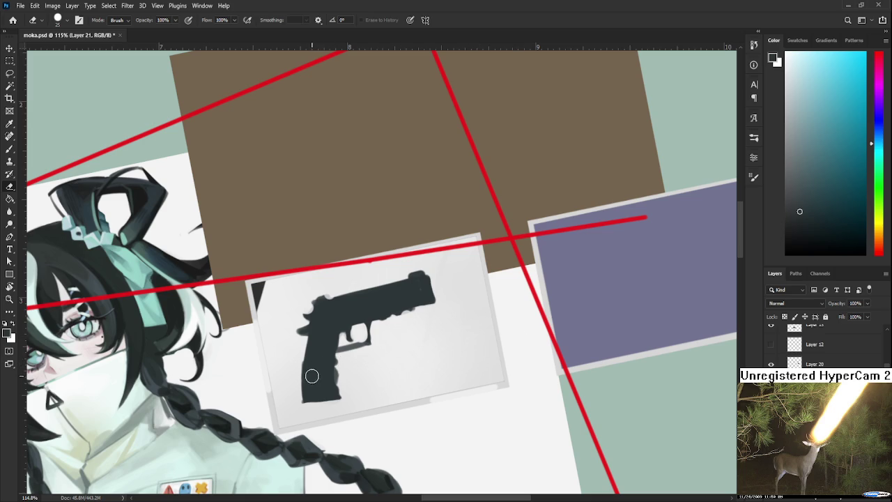
scroll(317, 372, down, 1)
scroll(316, 375, down, 1)
scroll(327, 366, up, 1)
scroll(411, 313, up, 1)
scroll(416, 309, up, 1)
scroll(416, 309, up, 1)
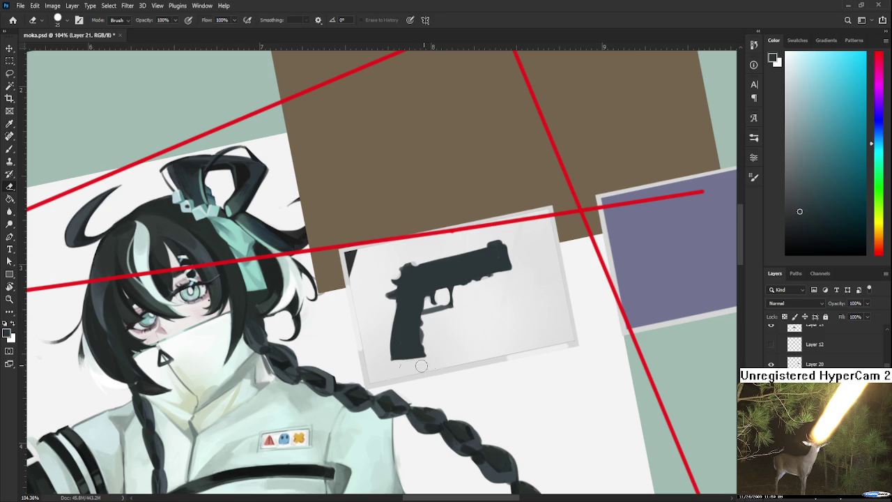
scroll(427, 349, up, 2)
key(b)
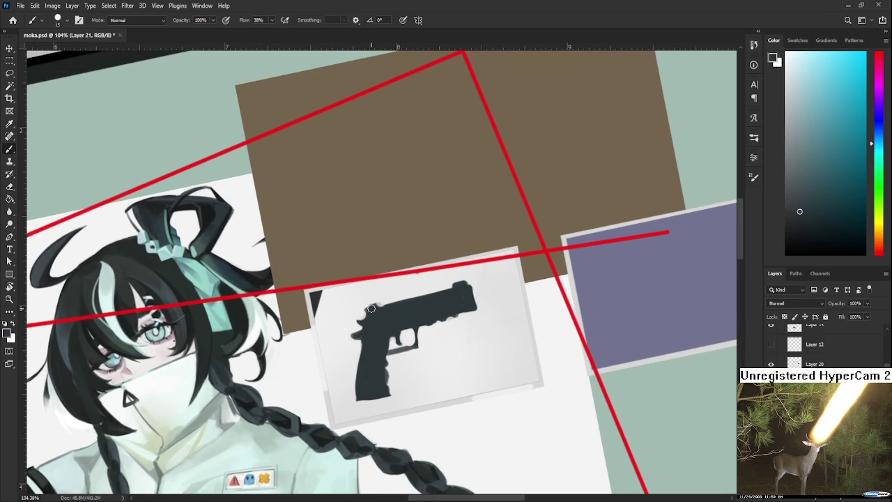
mouse_move(369, 306)
mouse_down()
mouse_move(453, 305)
mouse_move(482, 344)
mouse_up()
Lasso the pistol, widen and slant it with Free Transform, commit, and deselect
key(r)
key(l)
drag(363, 288, 394, 282)
key(ctrl+t)
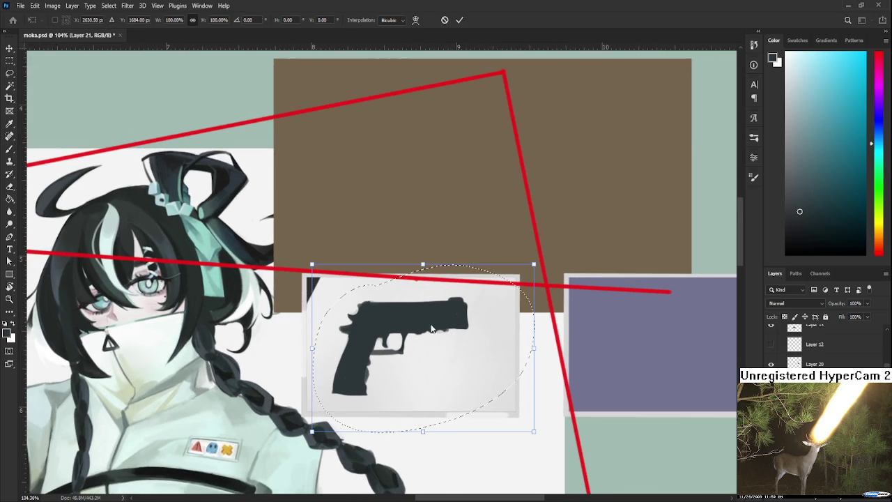
drag(537, 348, 546, 349)
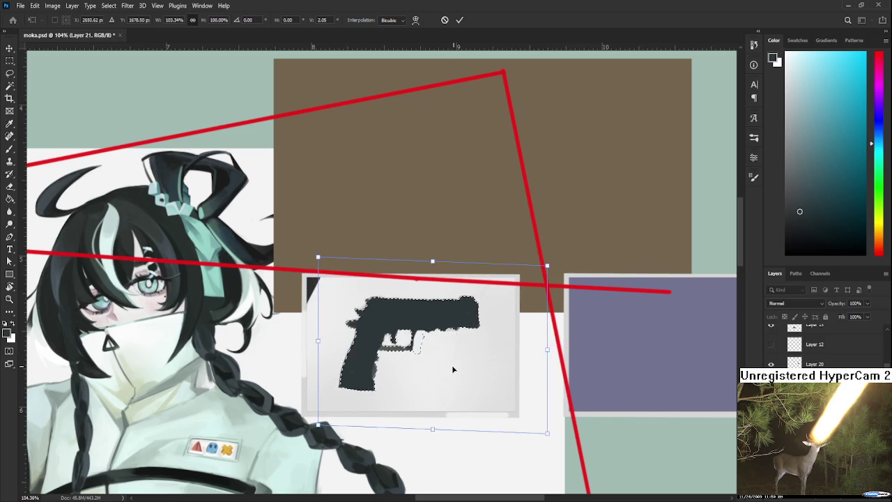
key(Return)
key(ctrl+d)
scroll(449, 371, down, 2)
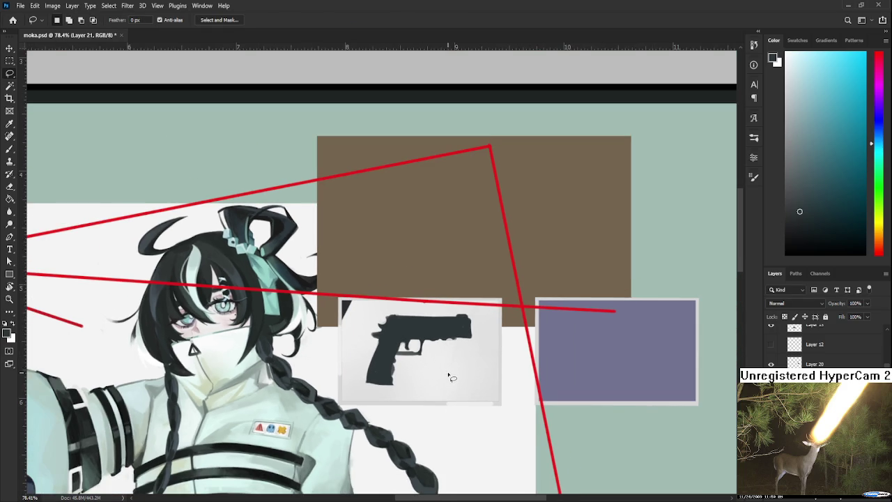
scroll(448, 373, down, 1)
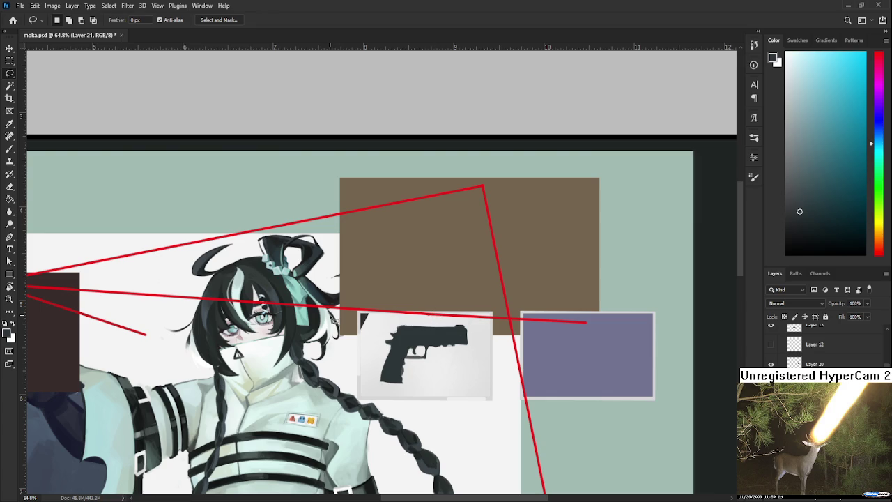
scroll(406, 348, up, 3)
scroll(408, 354, up, 2)
Transform the pistol again, widening it and skewing its right side slightly down, then commit
key(ctrl+t)
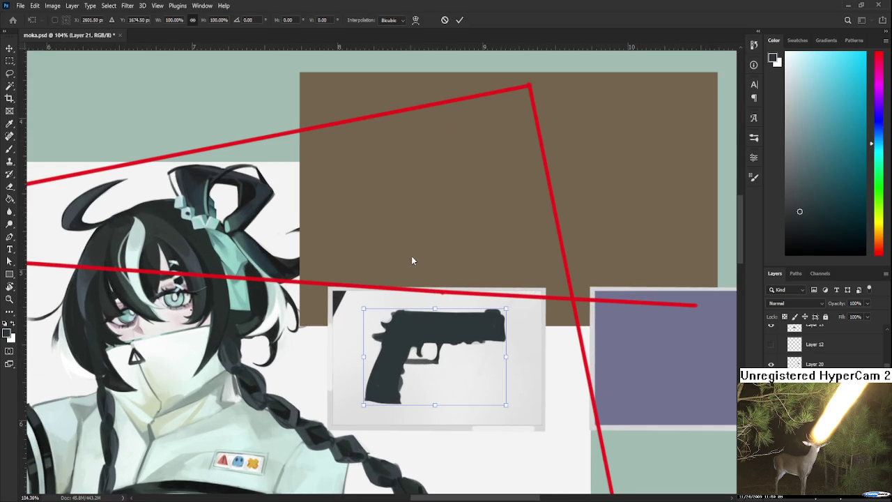
drag(364, 404, 361, 401)
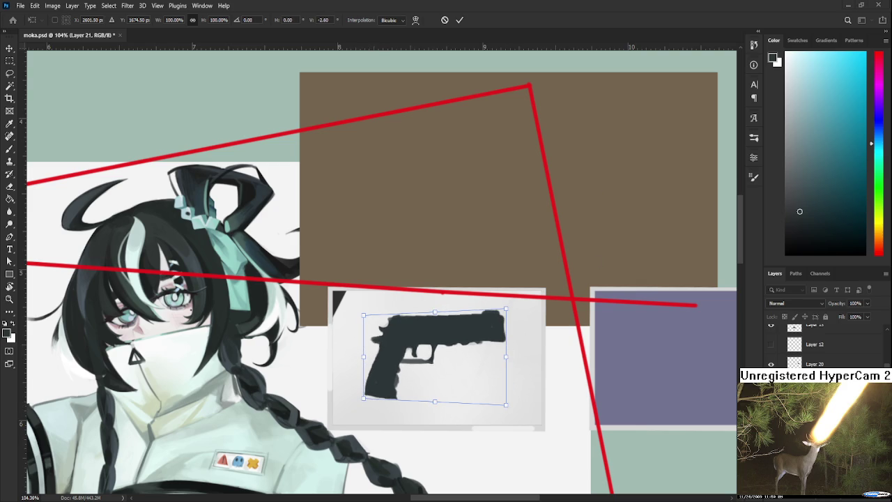
drag(505, 309, 510, 317)
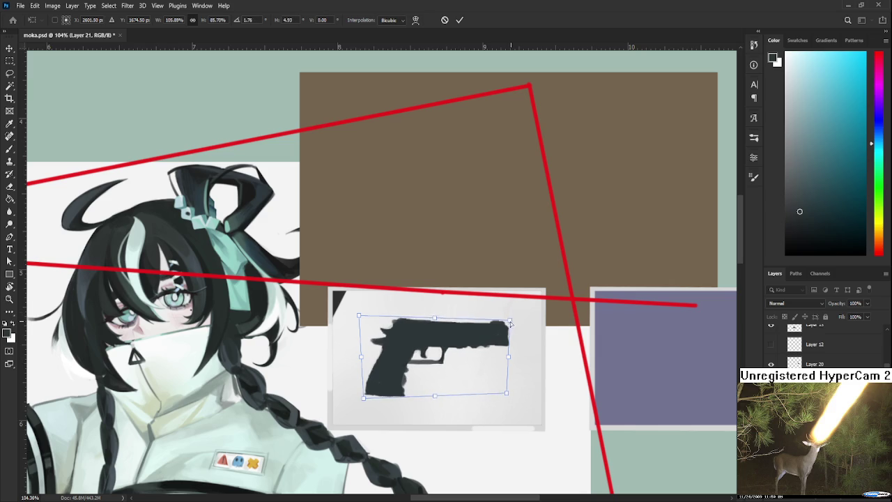
drag(509, 357, 512, 378)
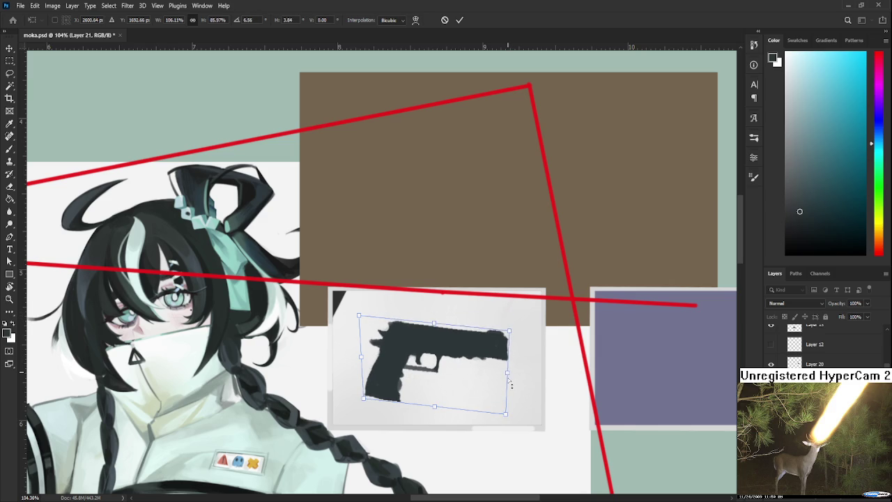
drag(439, 372, 450, 359)
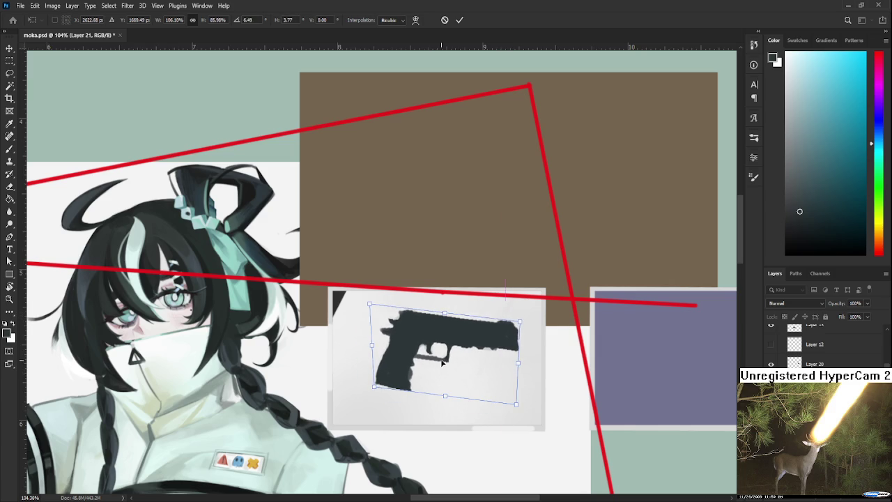
drag(522, 365, 520, 377)
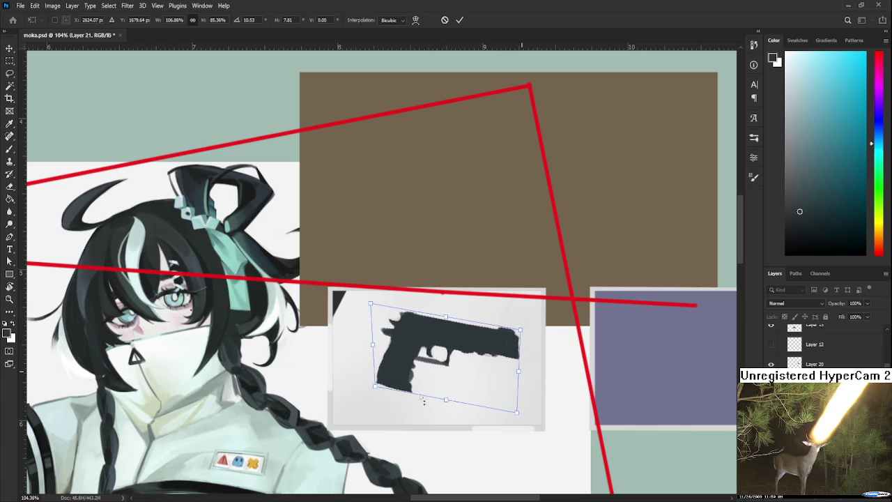
drag(370, 393, 363, 391)
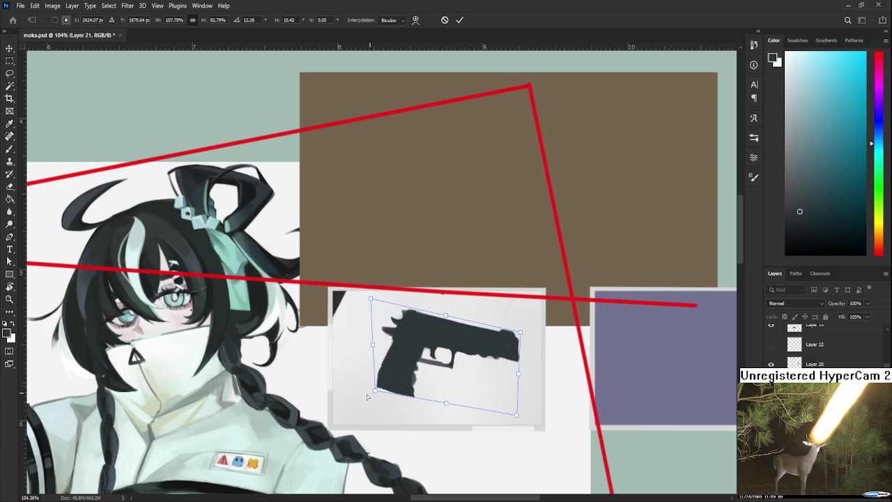
drag(528, 380, 528, 373)
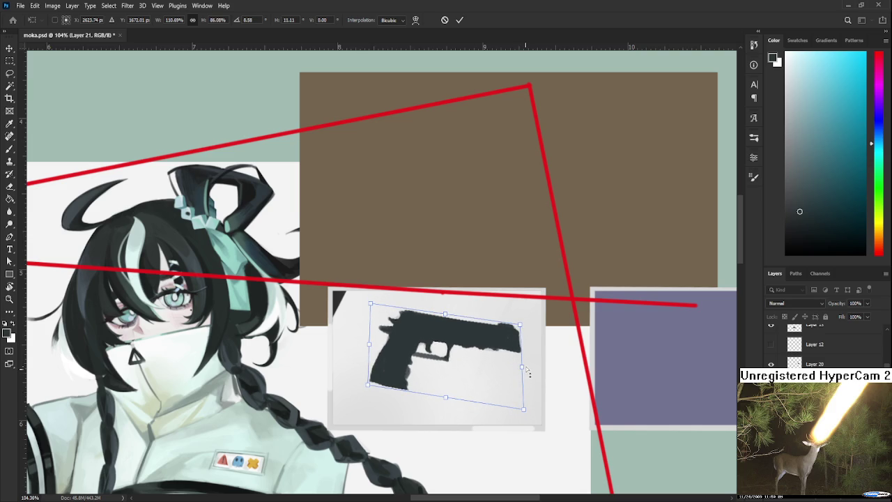
key(Return)
key(l)
scroll(446, 382, down, 2)
scroll(446, 381, down, 1)
scroll(453, 392, up, 2)
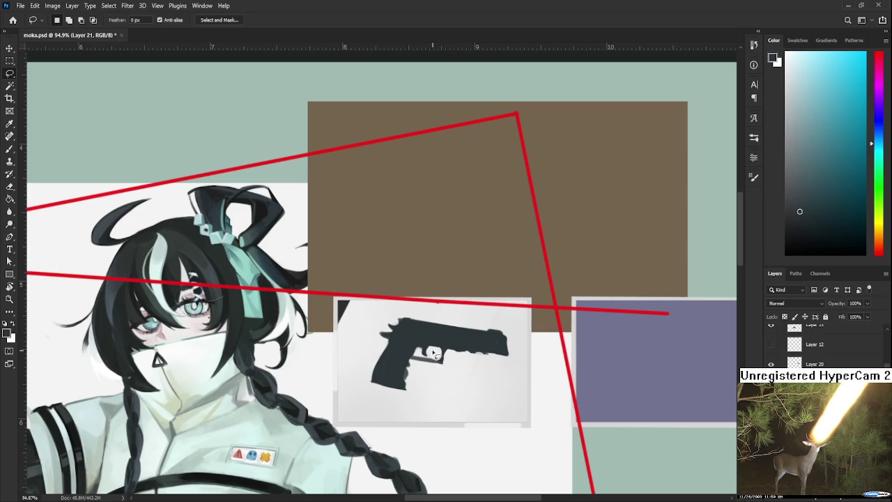
Darken, extend and reshape the pistol grip downward with brush and eraser
key(b)
mouse_move(369, 381)
mouse_down()
mouse_move(404, 397)
mouse_move(385, 397)
mouse_up()
key(e)
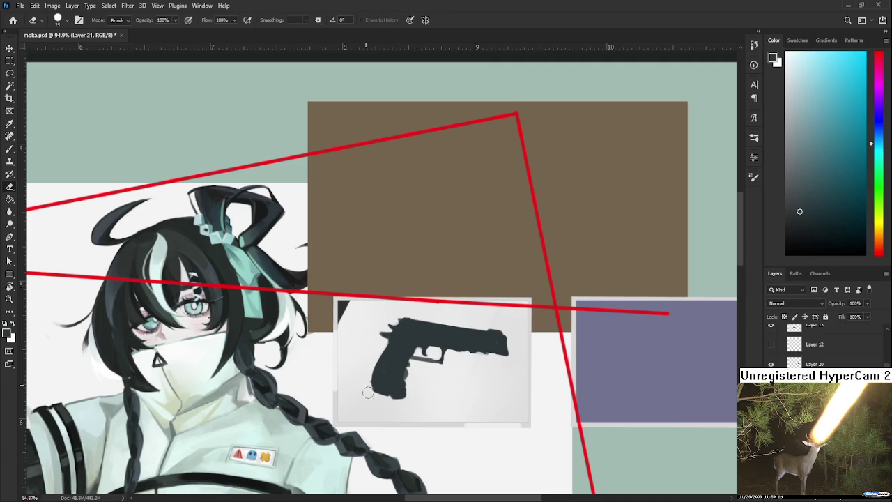
key(b)
key(e)
mouse_move(397, 397)
mouse_down()
mouse_move(418, 401)
mouse_move(409, 375)
mouse_up()
Paint and trim small strokes around the pistol's trigger area
key(b)
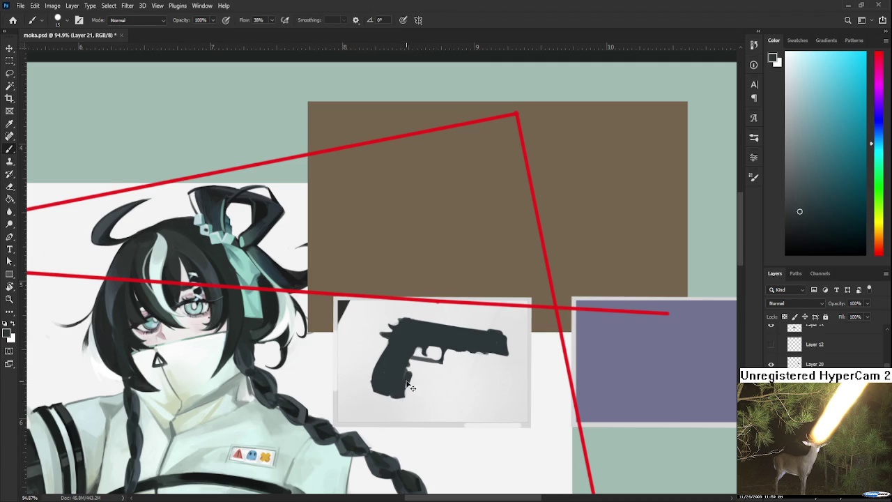
key(e)
key(b)
key(e)
key(b)
mouse_move(415, 362)
mouse_down()
mouse_move(442, 376)
mouse_move(435, 364)
mouse_move(446, 369)
mouse_move(475, 352)
mouse_up()
key(e)
key(b)
key(e)
key(b)
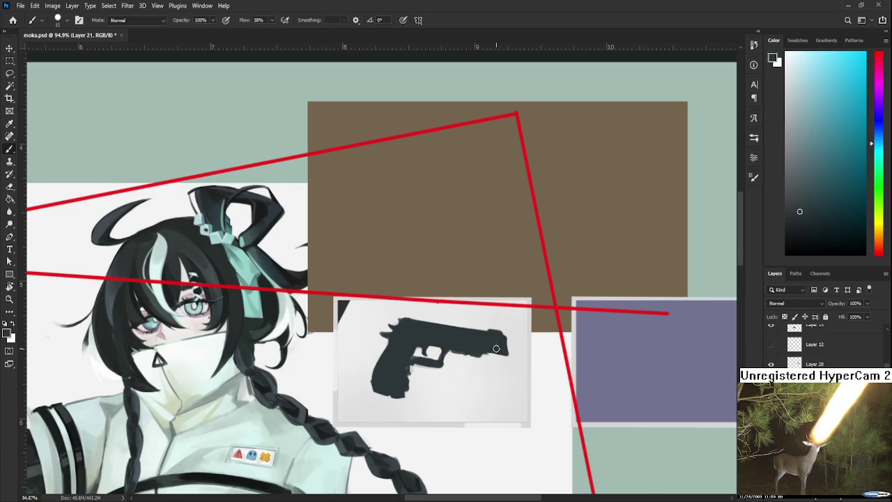
Darken the slide's lower edge, trim the muzzle to a squared end, and zoom out
drag(478, 355, 514, 353)
key(e)
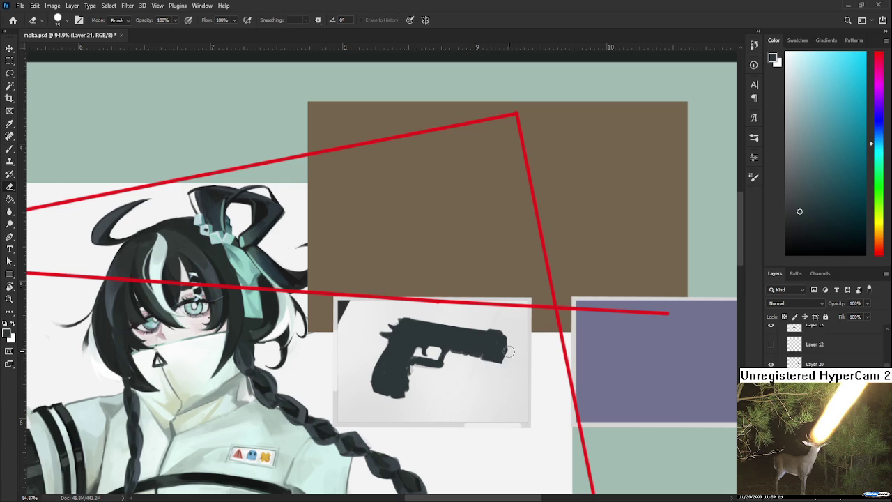
scroll(502, 356, down, 1)
scroll(495, 341, down, 2)
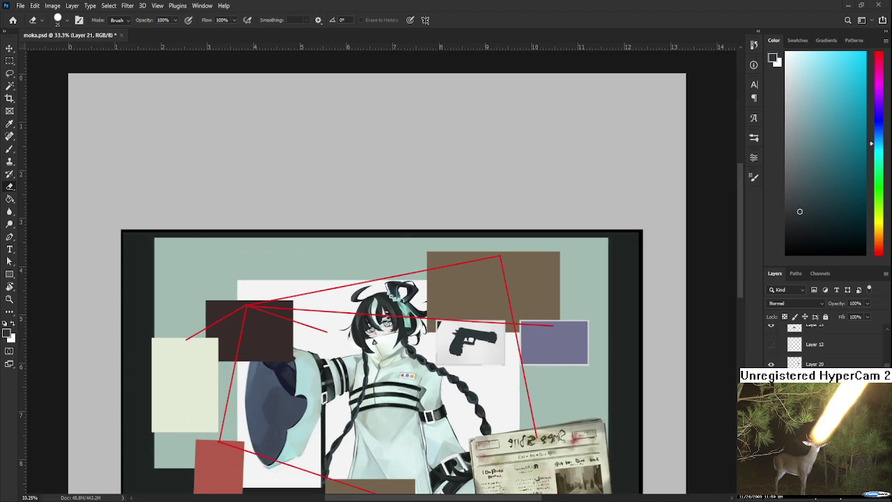
Open Raid.psd from the Home screen's recent files
click(14, 23)
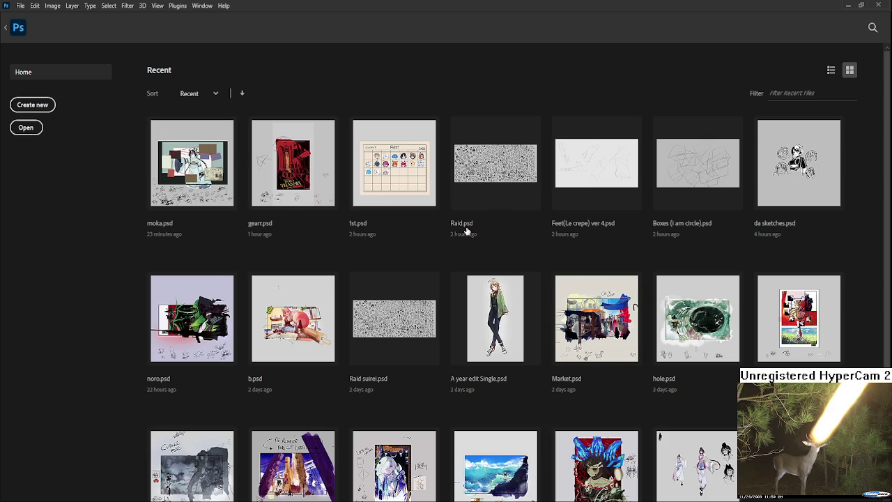
click(473, 195)
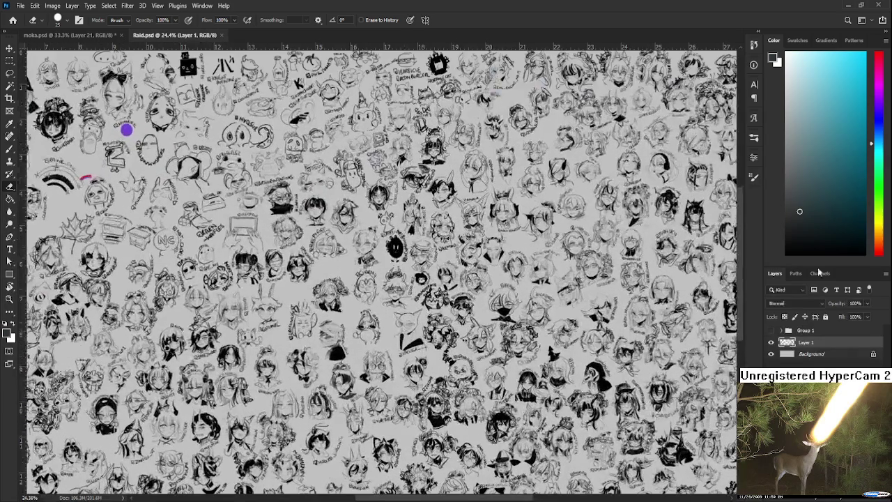
scroll(432, 337, up, 2)
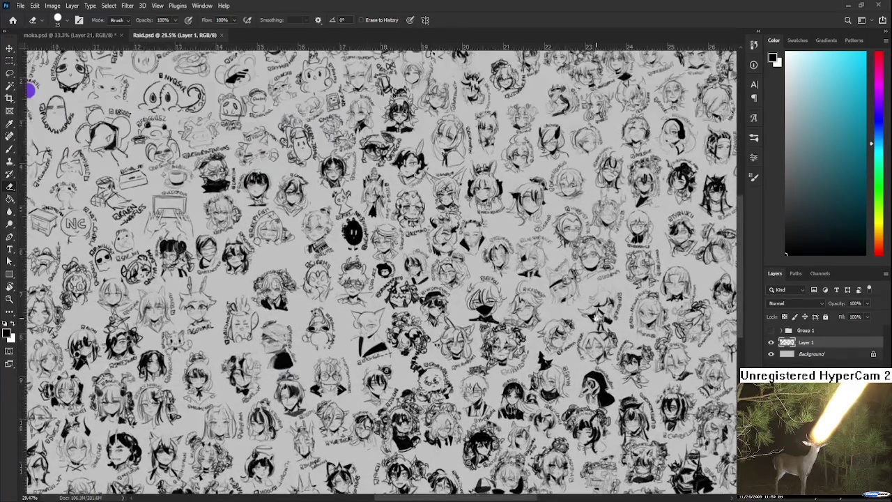
scroll(433, 338, right, 5)
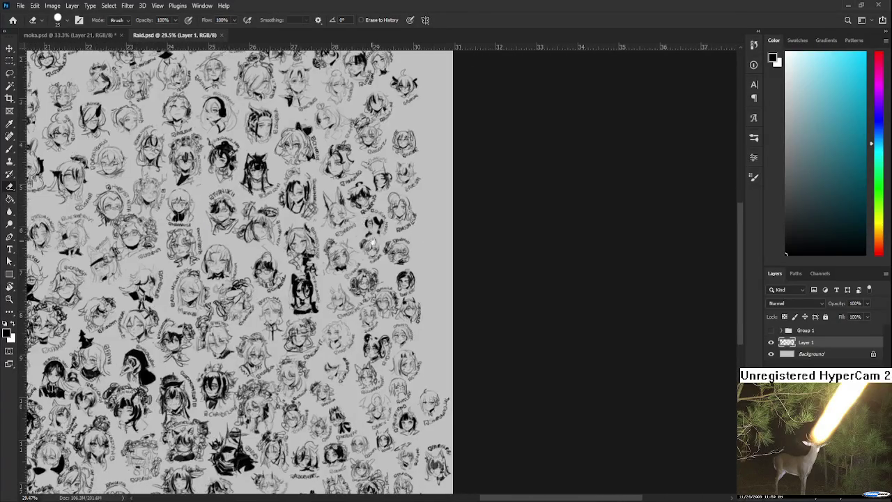
scroll(424, 132, up, 3)
scroll(422, 154, up, 2)
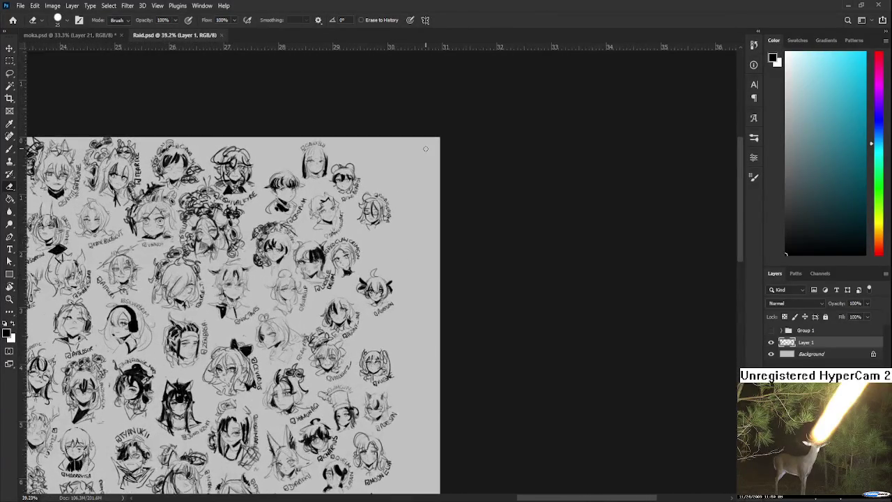
scroll(421, 158, up, 2)
scroll(422, 158, up, 2)
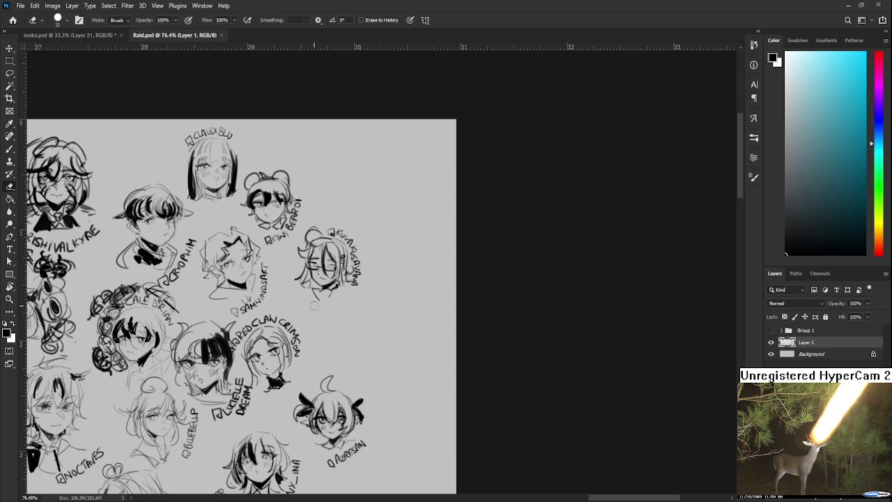
scroll(346, 309, up, 1)
scroll(342, 309, up, 1)
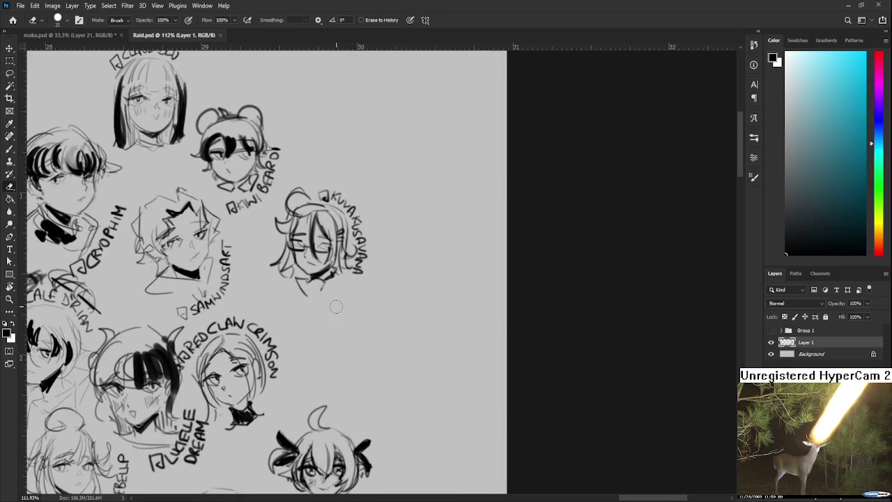
key(b)
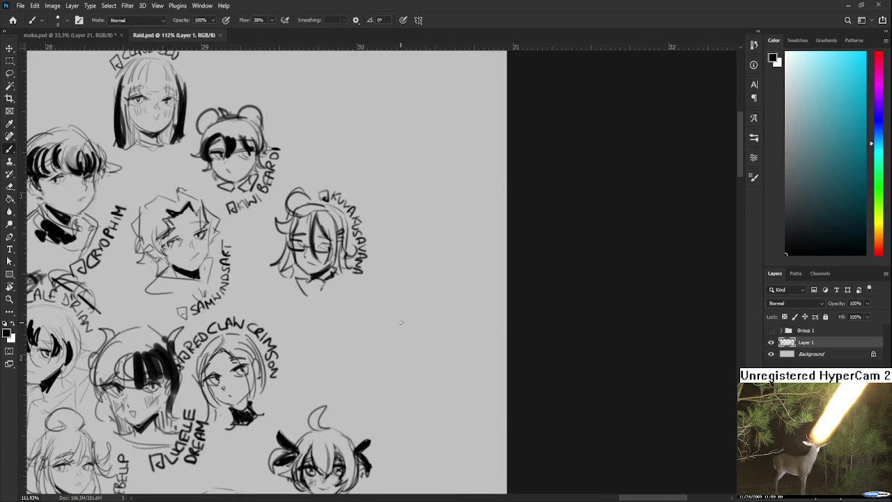
On Layer 1, draw the new head's two eyes with an eyelid over the right one
drag(392, 322, 424, 299)
key(ctrl+z)
key(ctrl+z)
click(805, 343)
mouse_move(381, 325)
mouse_down()
mouse_move(411, 320)
mouse_move(394, 335)
mouse_up()
drag(413, 328, 400, 318)
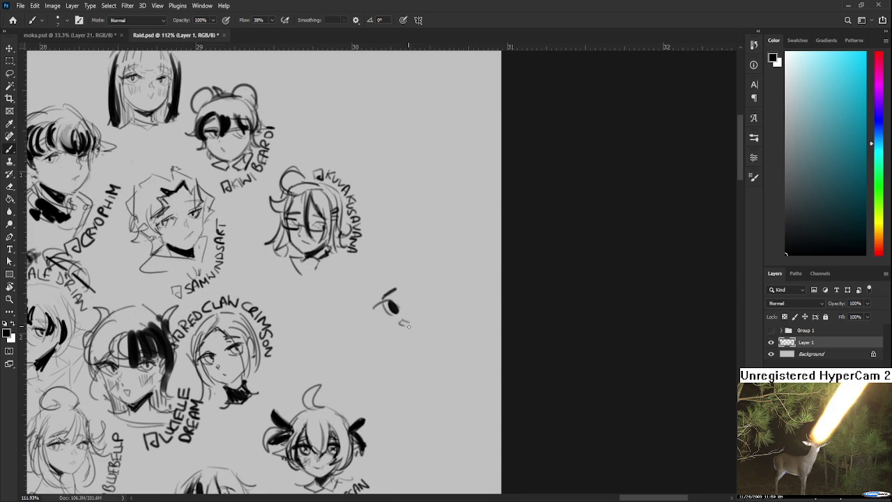
drag(428, 303, 406, 318)
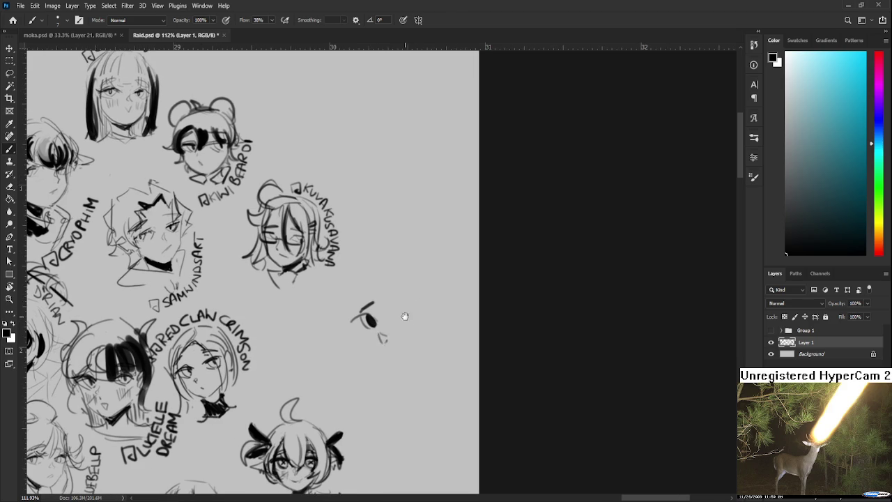
drag(392, 317, 411, 315)
key(ctrl+z)
drag(397, 306, 413, 307)
Draw the right side of the head outline and hair strands above it
mouse_move(395, 338)
mouse_down()
mouse_move(360, 306)
mouse_move(336, 316)
mouse_move(360, 329)
mouse_move(375, 311)
mouse_up()
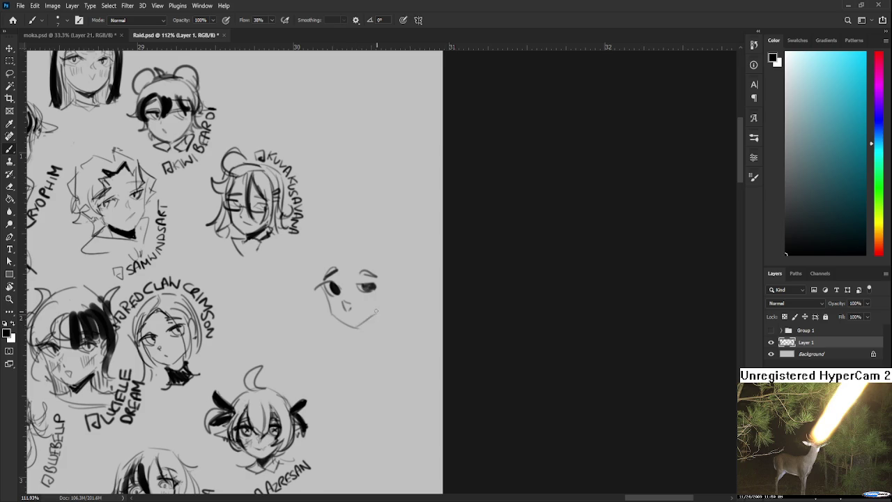
scroll(372, 308, up, 1)
key(ctrl+z)
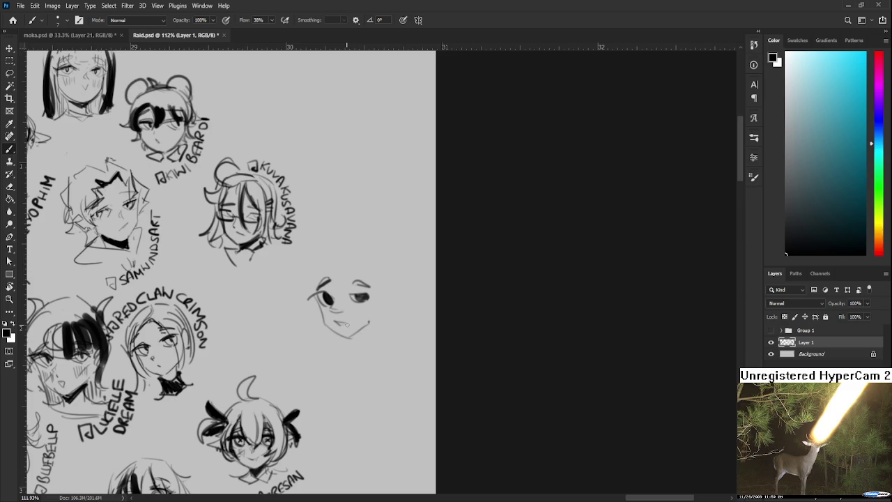
scroll(349, 323, up, 2)
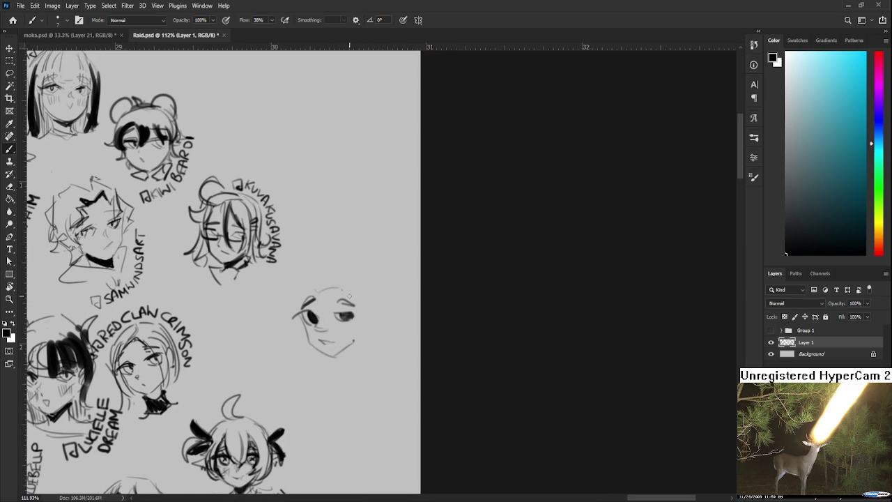
drag(345, 289, 359, 327)
key(ctrl+z)
mouse_move(313, 288)
mouse_down()
mouse_move(329, 272)
mouse_move(337, 283)
mouse_move(353, 277)
mouse_up()
key(ctrl+z)
Outline both sides of the head and left cheek, and redraw the eye half-closed
drag(371, 297, 377, 316)
mouse_move(325, 287)
mouse_down()
mouse_move(342, 298)
mouse_move(317, 306)
mouse_move(317, 317)
mouse_up()
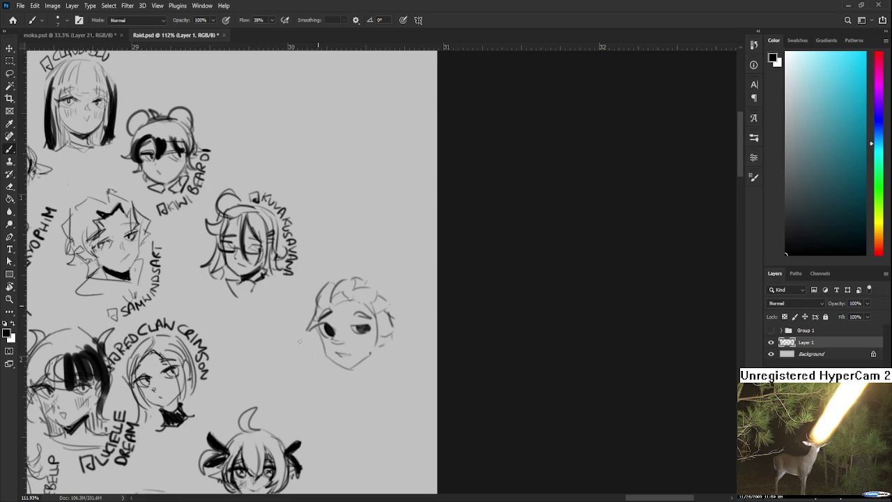
mouse_move(315, 315)
mouse_down()
mouse_move(296, 341)
mouse_move(315, 354)
mouse_up()
key(ctrl+z)
drag(313, 321, 296, 341)
mouse_move(406, 315)
mouse_down()
mouse_move(374, 301)
mouse_move(360, 328)
mouse_move(370, 354)
mouse_move(351, 346)
mouse_move(369, 331)
mouse_up()
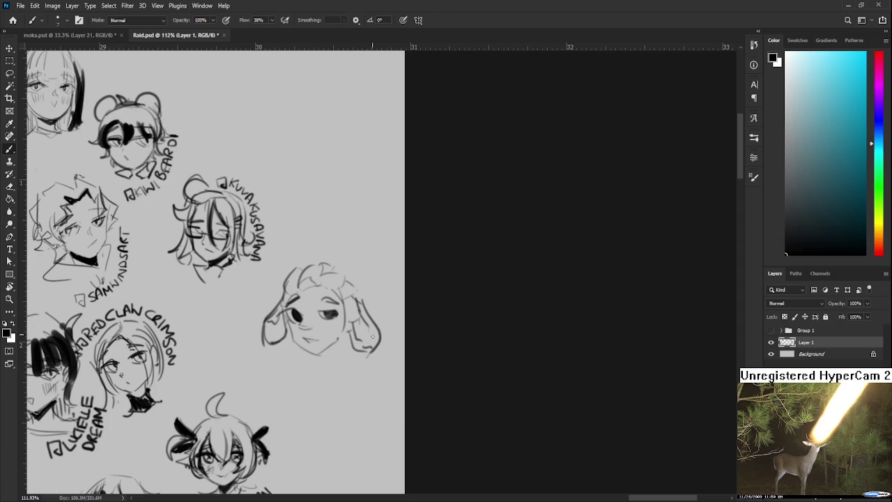
drag(320, 314, 330, 312)
scroll(315, 299, down, 2)
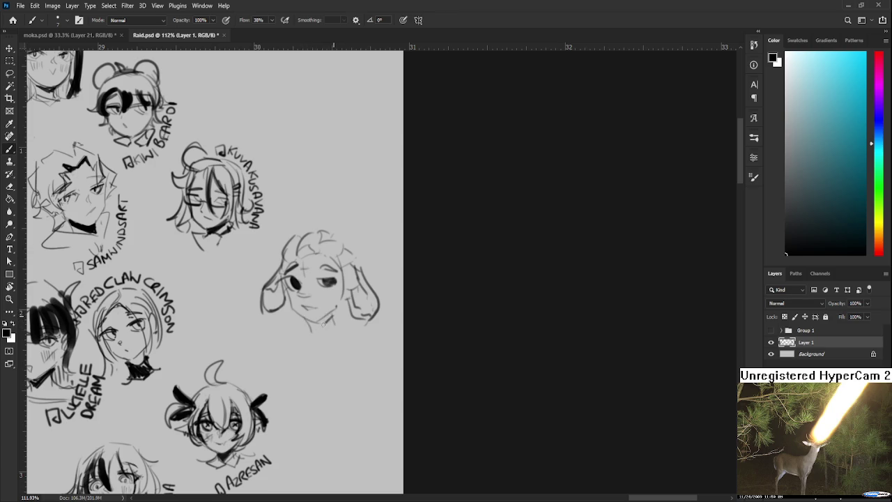
Add the collar and chin shadow, then shade ears, face and hair grey with a larger brush
mouse_move(331, 322)
mouse_down()
mouse_move(263, 329)
mouse_move(302, 334)
mouse_up()
mouse_move(366, 322)
mouse_down()
mouse_move(316, 340)
mouse_move(373, 303)
mouse_up()
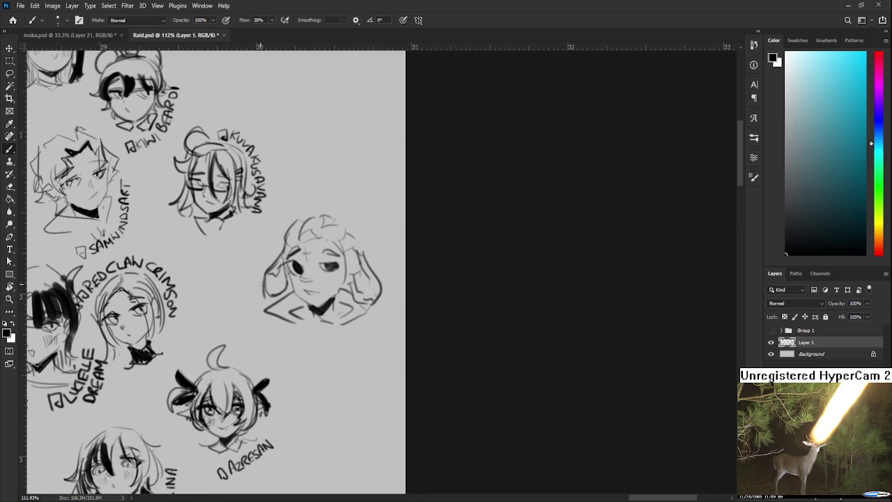
key(bracketright)
drag(268, 279, 281, 290)
mouse_move(352, 277)
mouse_down()
mouse_move(372, 291)
mouse_move(363, 295)
mouse_up()
mouse_move(313, 227)
mouse_down()
mouse_move(307, 244)
mouse_move(294, 243)
mouse_up()
drag(326, 228, 318, 241)
mouse_move(306, 309)
mouse_down()
mouse_move(298, 315)
mouse_move(352, 313)
mouse_up()
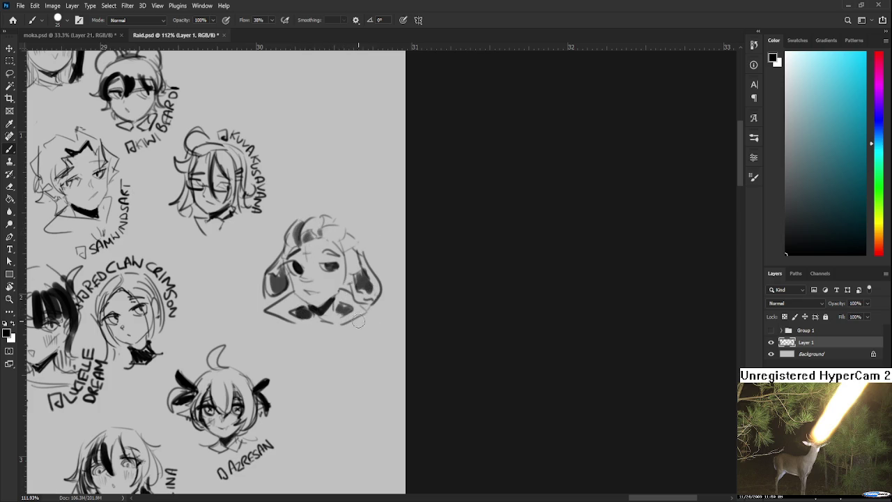
Shrink the brush to size 9, pick a darker colour, and draw the label's first letter
key(bracketleft)
key(bracketleft)
key(ctrl+z)
click(807, 245)
mouse_move(305, 341)
mouse_down()
mouse_move(305, 354)
mouse_move(328, 353)
mouse_move(335, 338)
mouse_move(341, 346)
mouse_up()
Letter the label 'TEIYU THE' up the head's side, rotating the canvas view as needed
drag(334, 353, 356, 351)
mouse_move(346, 336)
mouse_down()
mouse_move(368, 337)
mouse_move(352, 311)
mouse_move(352, 319)
mouse_move(368, 309)
mouse_up()
key(r)
mouse_move(368, 298)
mouse_down()
mouse_move(398, 305)
mouse_move(377, 290)
mouse_move(412, 241)
mouse_up()
key(r)
key(r)
drag(413, 299, 476, 279)
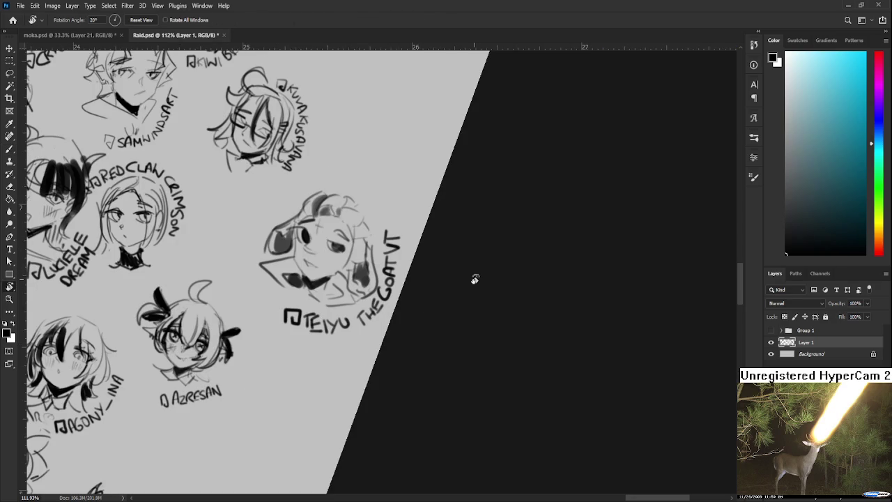
scroll(458, 281, down, 3)
scroll(452, 295, down, 3)
scroll(428, 285, down, 1)
scroll(432, 286, up, 3)
Lasso the TEIYU head and scale it to about 83%, moving it up-left
key(l)
mouse_move(352, 273)
mouse_down()
mouse_move(446, 265)
mouse_move(451, 235)
mouse_move(430, 250)
mouse_up()
key(ctrl+t)
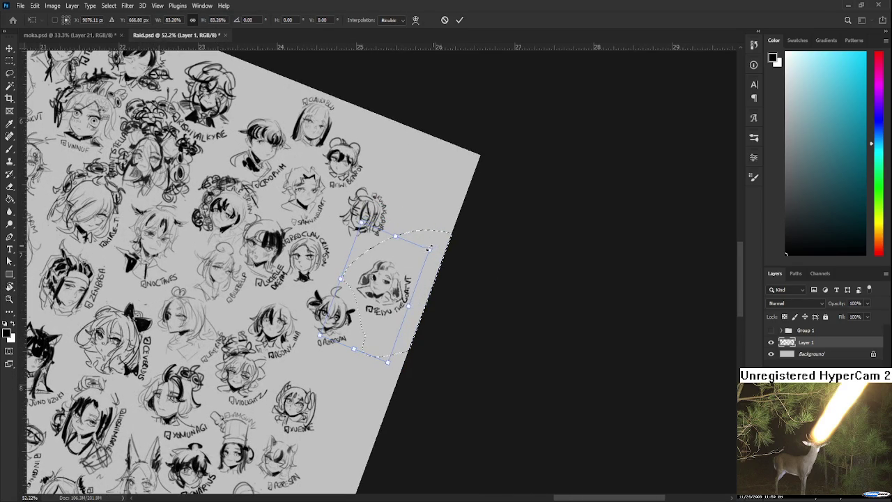
drag(377, 300, 367, 288)
key(Return)
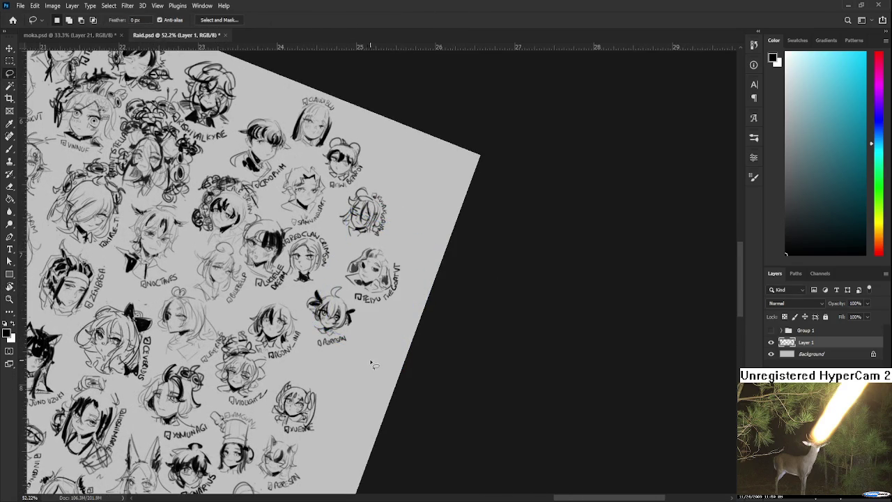
Rotate the view back upright, zoom out, and close Raid.psd
key(r)
drag(372, 359, 401, 364)
scroll(401, 349, down, 3)
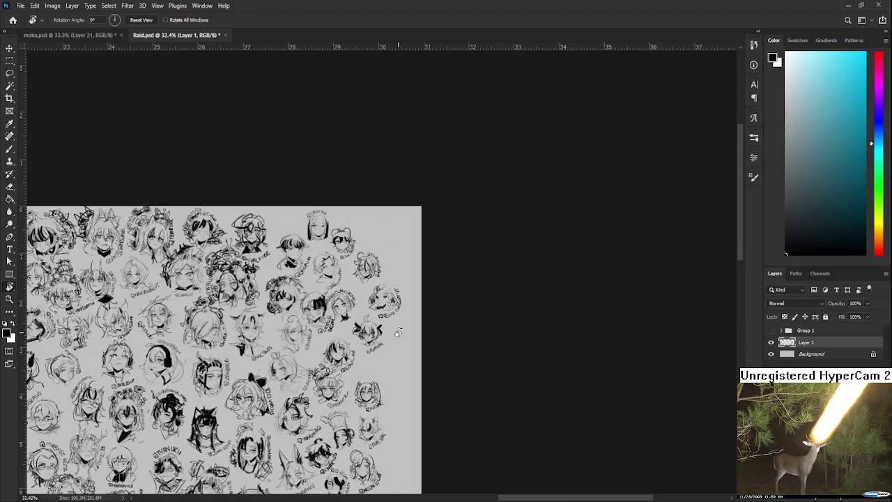
scroll(383, 327, down, 3)
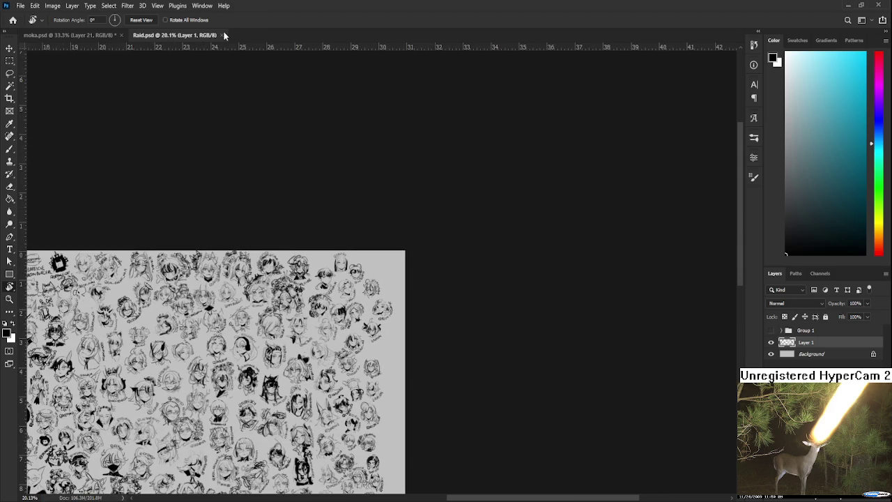
click(222, 35)
Zoom to the pistol and paint mid-grey shading over its grip, rear and slide
scroll(474, 322, up, 3)
scroll(475, 321, up, 1)
scroll(454, 338, up, 1)
scroll(453, 345, up, 1)
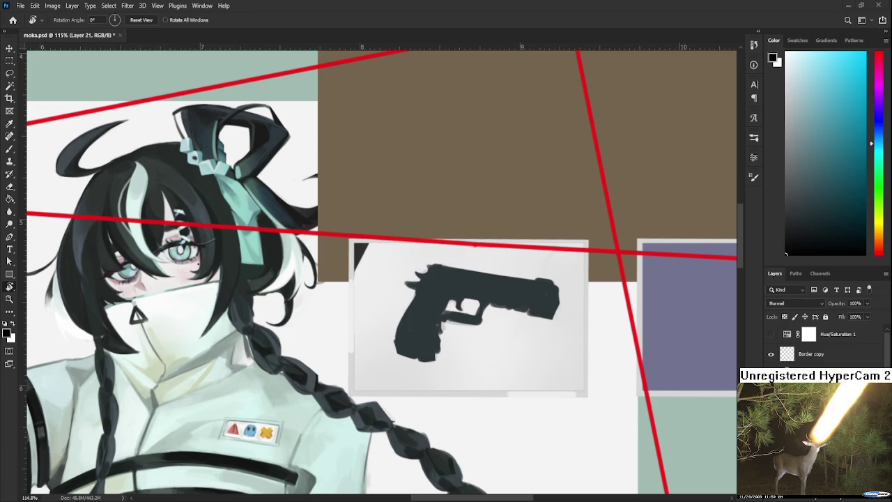
key(e)
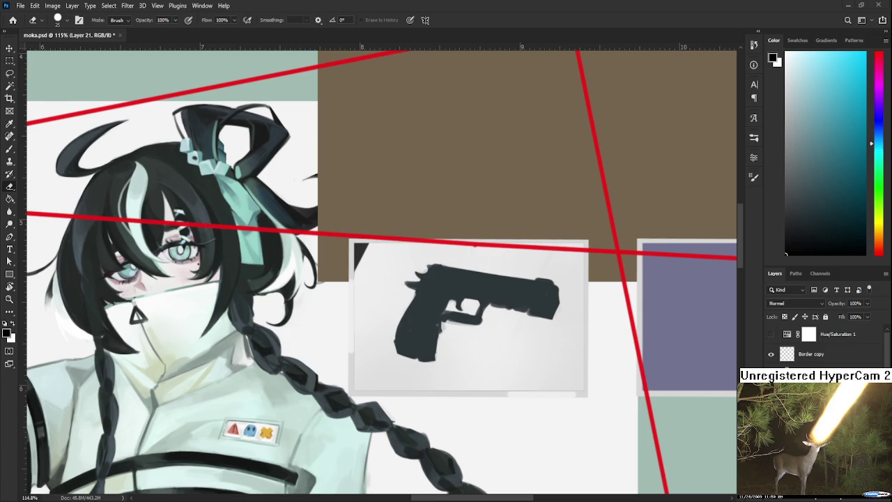
click(785, 173)
key(b)
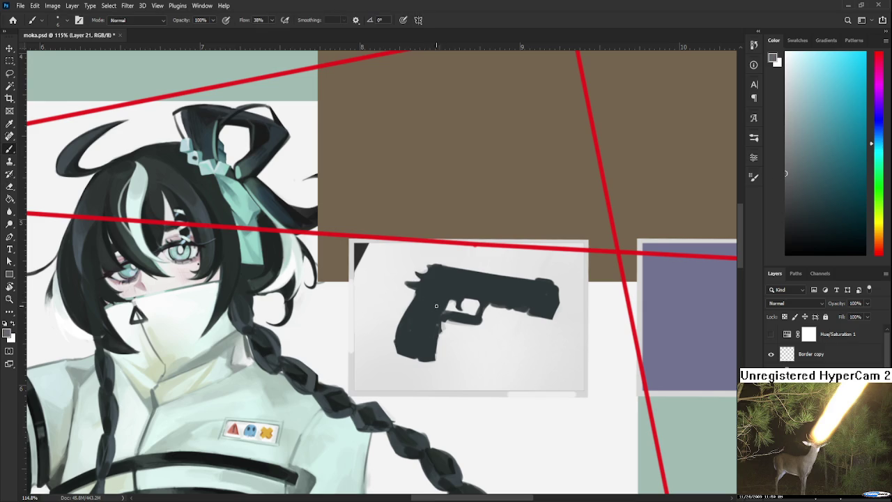
drag(446, 297, 426, 347)
drag(446, 297, 446, 285)
alt+click(453, 275)
mouse_move(463, 272)
mouse_down()
mouse_move(469, 287)
mouse_move(540, 287)
mouse_move(532, 290)
mouse_up()
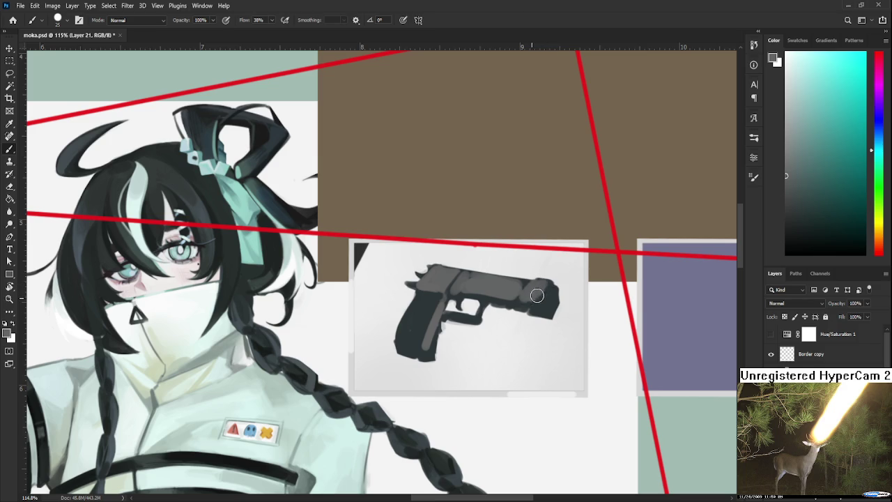
Sample darker greys from the gun and paint serrations and dark detail along the slide
alt+click(543, 294)
alt+click(539, 290)
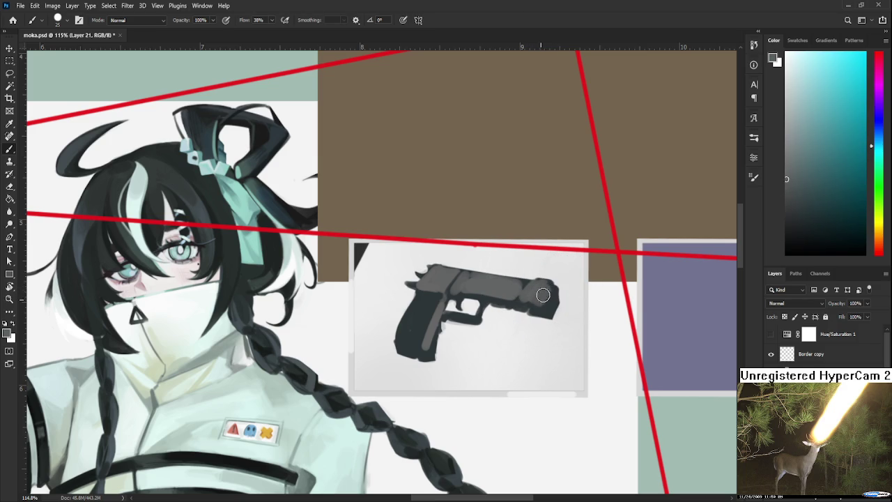
alt+click(547, 308)
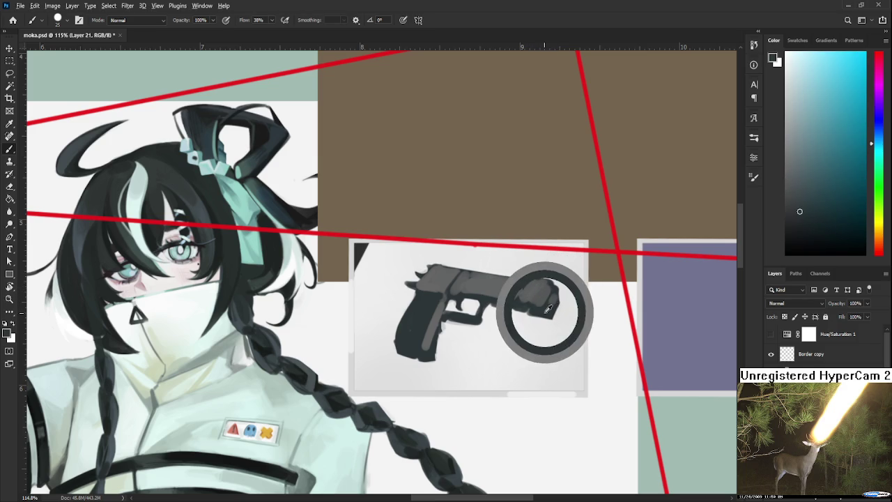
alt+click(535, 287)
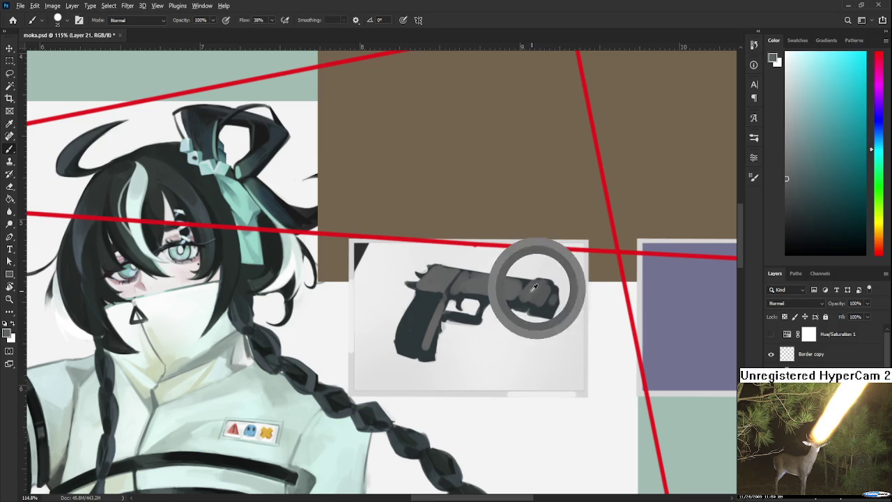
alt+click(533, 290)
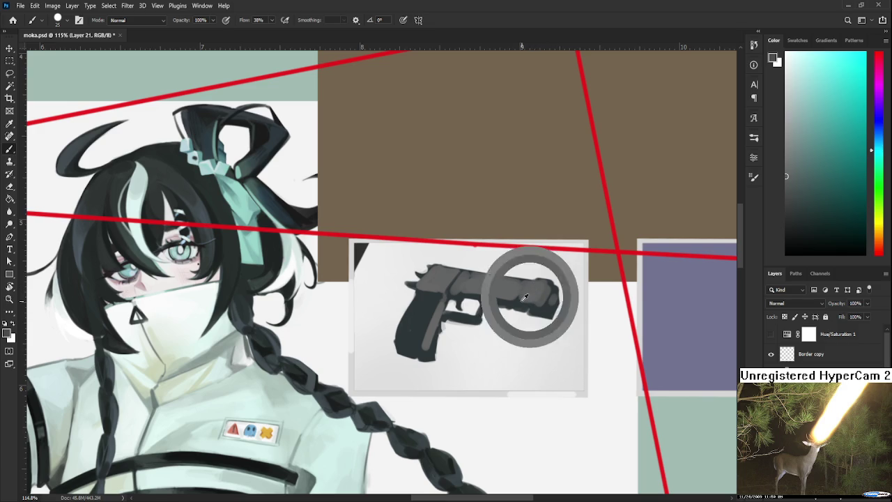
alt+click(535, 293)
alt+click(522, 304)
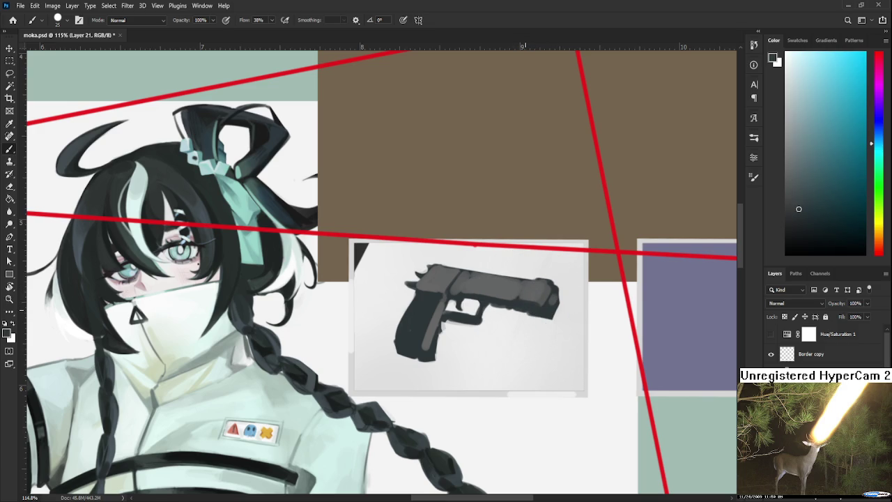
alt+click(503, 288)
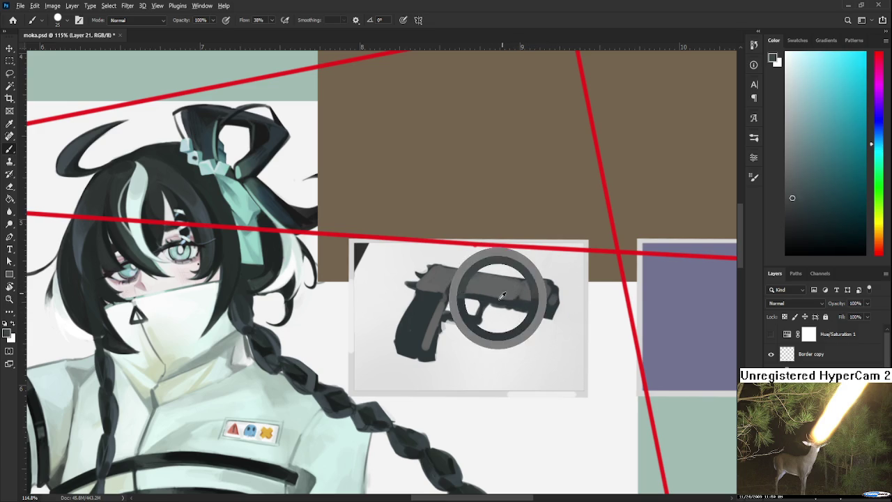
alt+click(492, 294)
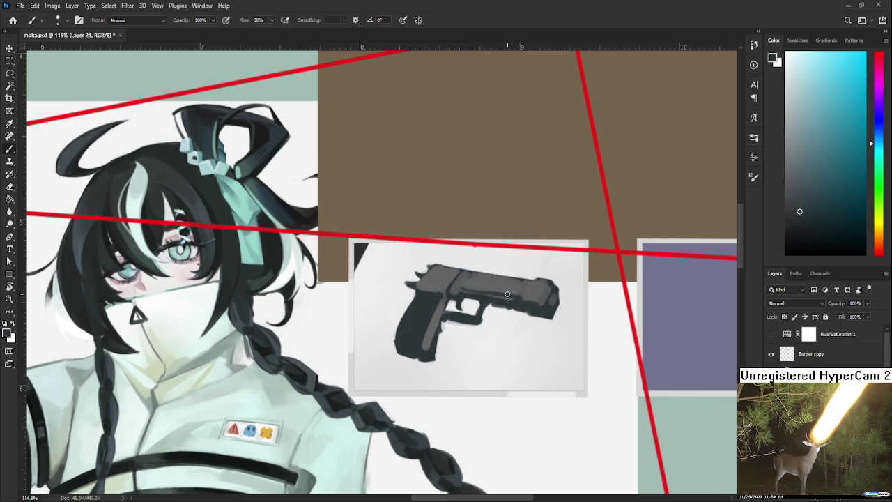
alt+click(487, 294)
mouse_move(448, 272)
mouse_down()
mouse_move(428, 286)
mouse_move(443, 282)
mouse_up()
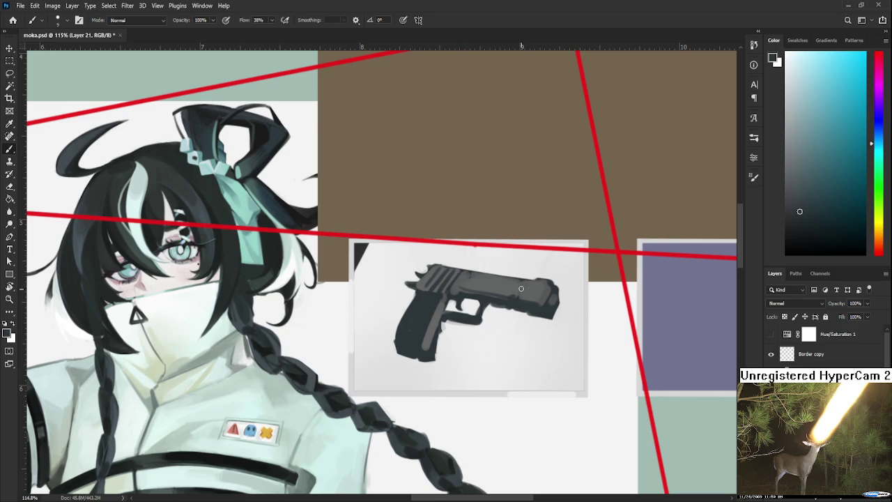
drag(520, 291, 533, 299)
drag(480, 284, 542, 293)
Scale the peach sketch to about 46.6% and move it into the board frame
key(ctrl+t)
scroll(485, 398, down, 2)
scroll(485, 399, down, 2)
scroll(485, 398, down, 2)
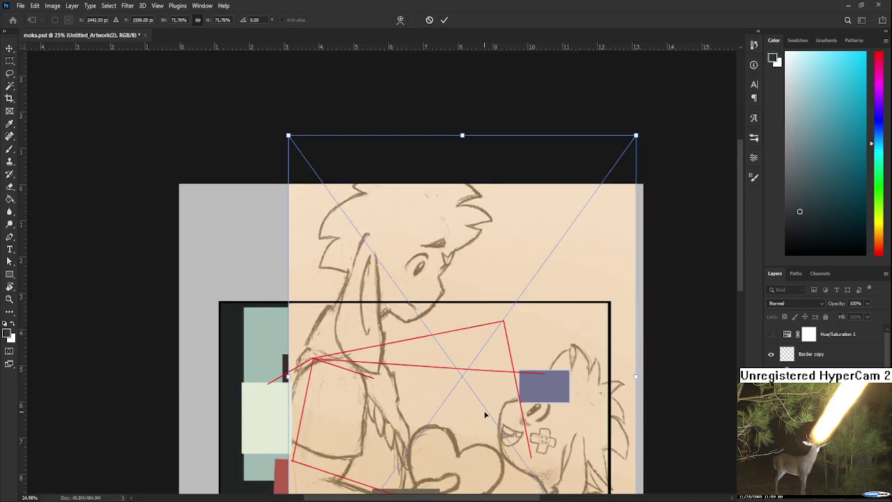
scroll(486, 415, down, 2)
key(Return)
key(b)
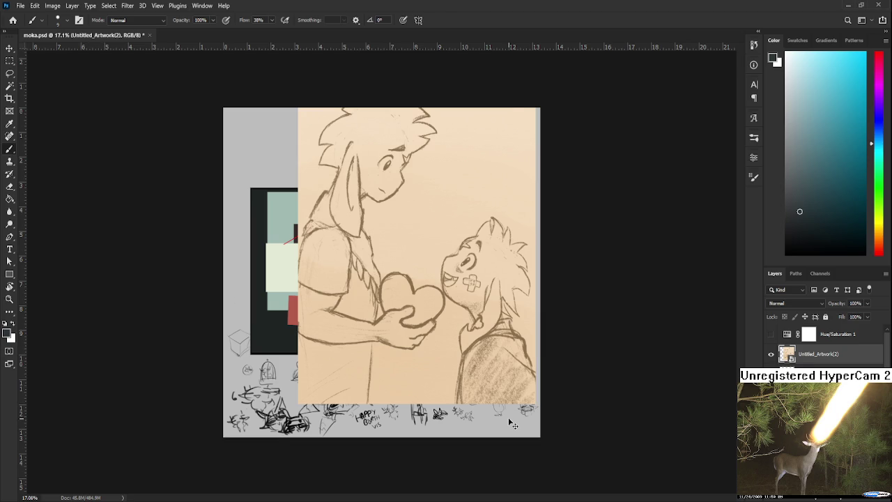
key(ctrl+t)
drag(535, 406, 438, 283)
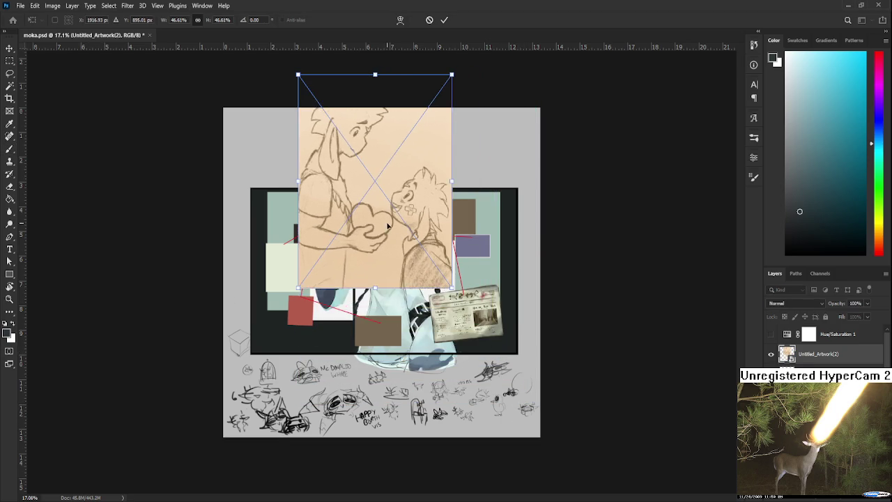
drag(389, 222, 392, 309)
key(Return)
Zoom and pan to inspect the placed sketch, then delete the sketch layer
scroll(392, 309, up, 1)
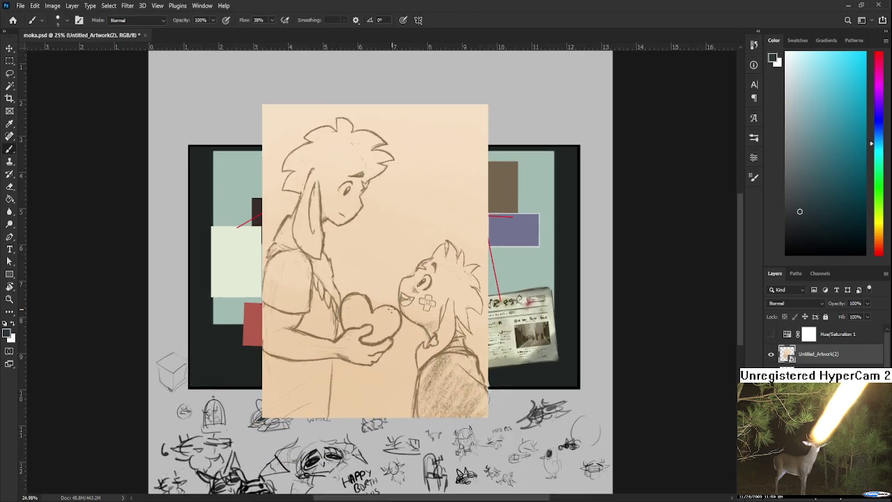
scroll(392, 311, up, 1)
drag(363, 333, 391, 369)
scroll(358, 306, down, 1)
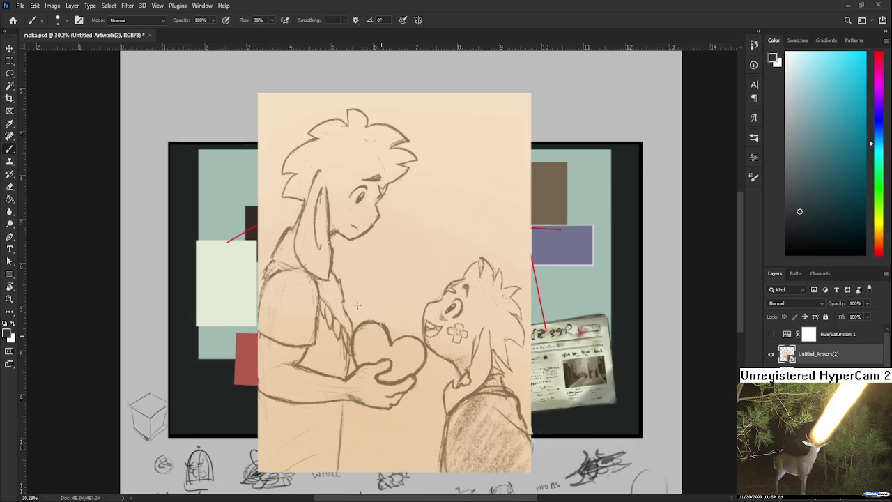
scroll(351, 281, down, 1)
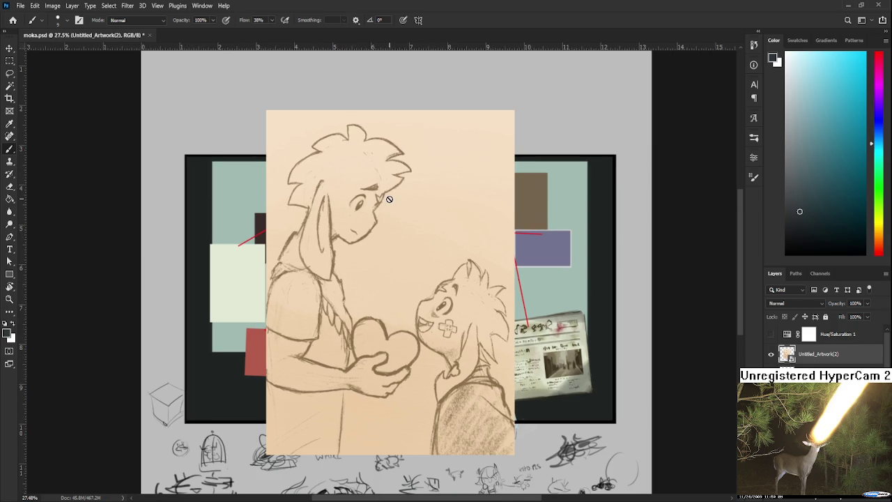
scroll(355, 223, down, 2)
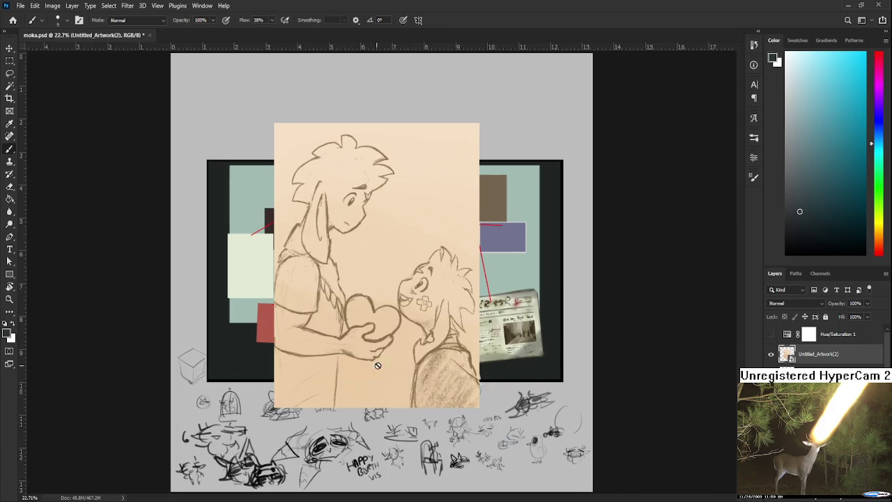
scroll(533, 441, up, 2)
scroll(446, 419, left, 2)
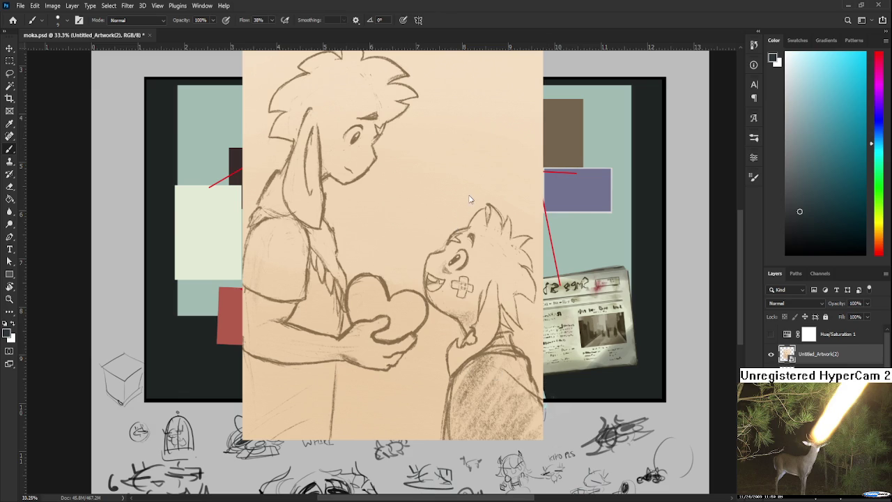
scroll(442, 346, down, 1)
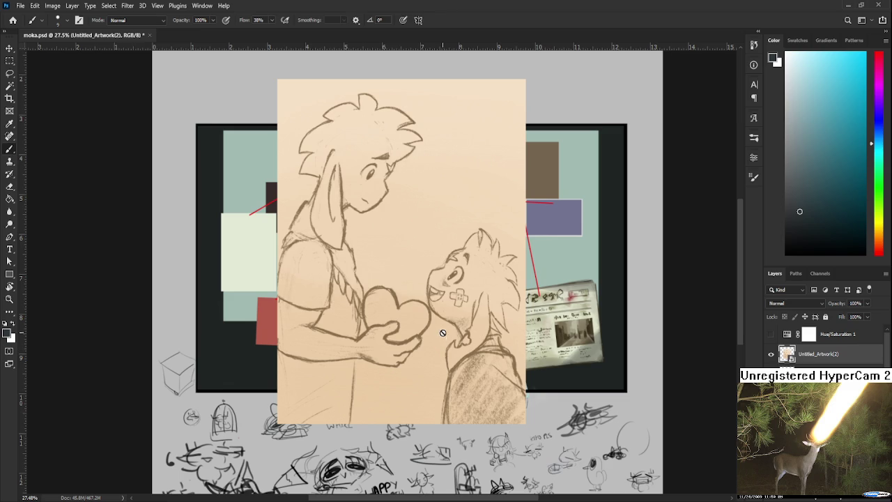
scroll(443, 330, up, 1)
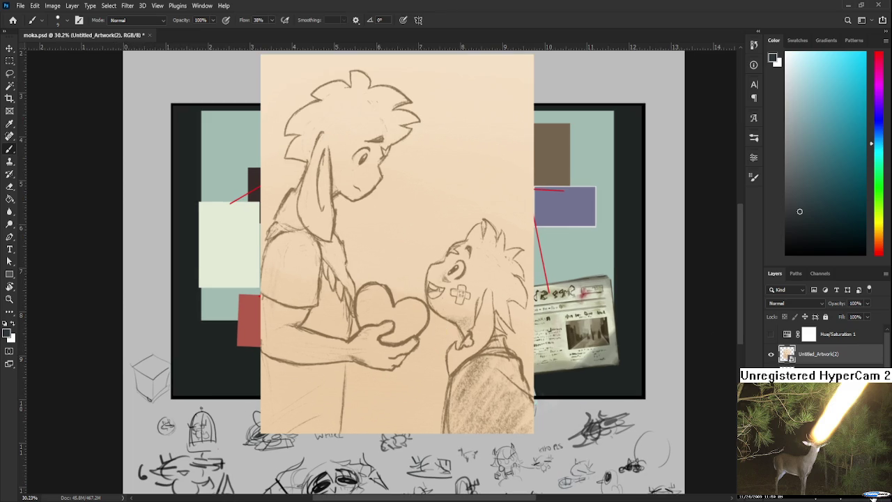
key(Delete)
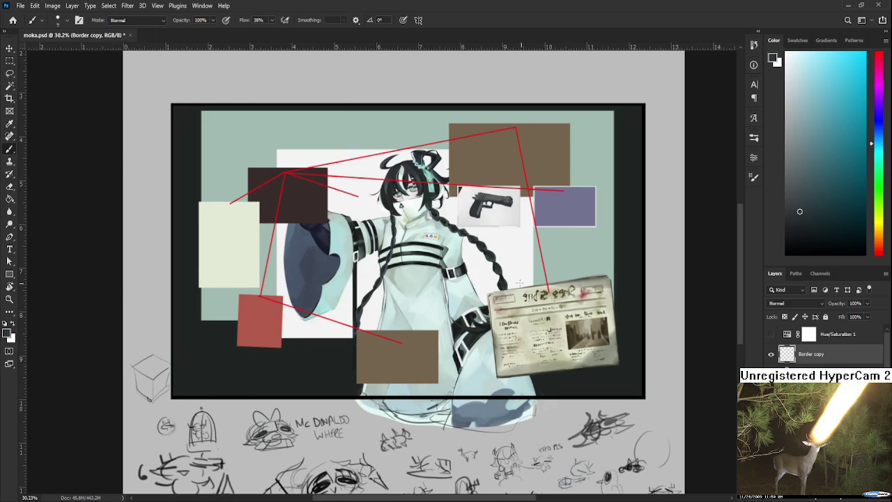
Zoom in and out to review the girl, pistol card and newspaper composition
scroll(480, 265, up, 5)
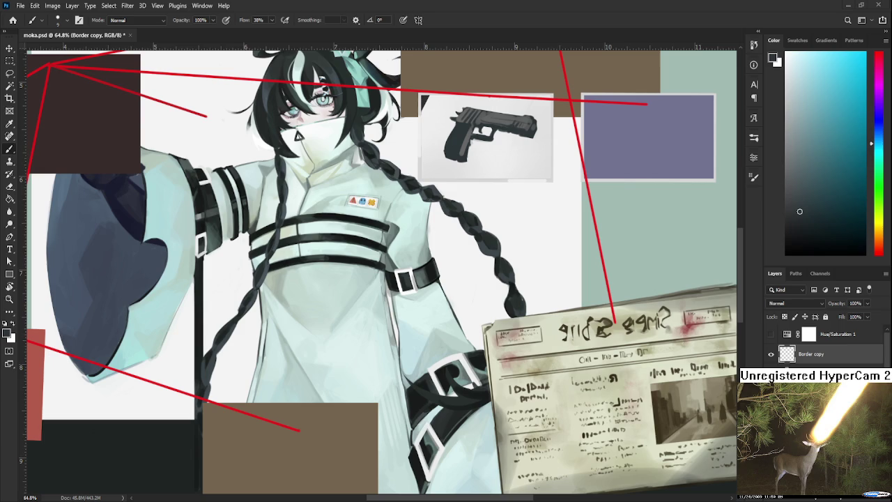
scroll(379, 278, down, 2)
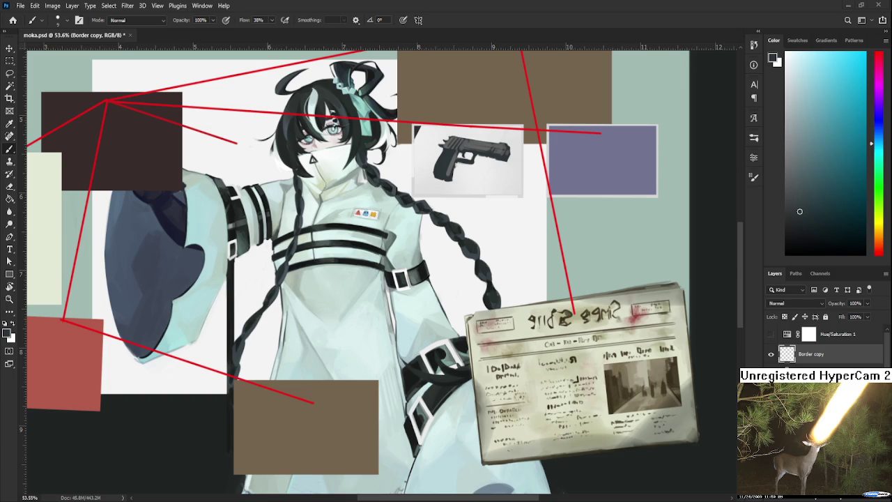
Zoom in on the pistol and paint its grip darker, extending it downward
scroll(423, 243, up, 1)
scroll(423, 244, up, 1)
scroll(423, 243, up, 2)
scroll(423, 243, up, 1)
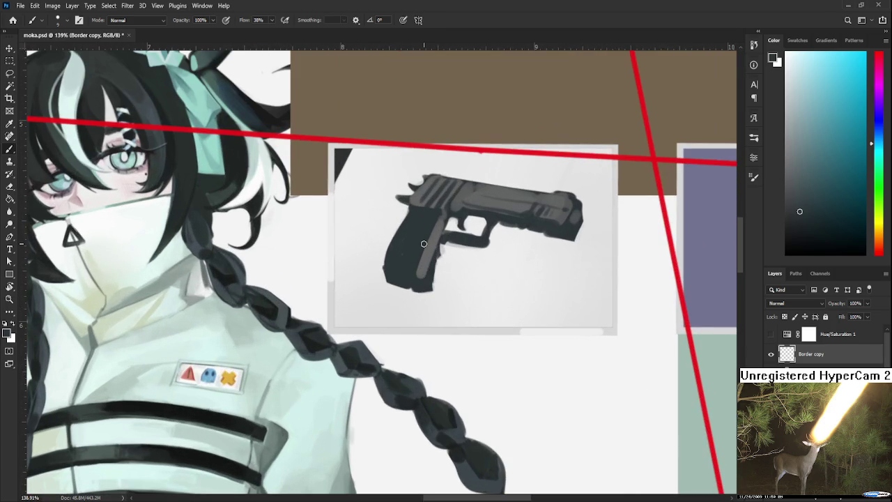
scroll(424, 244, up, 1)
scroll(422, 244, up, 1)
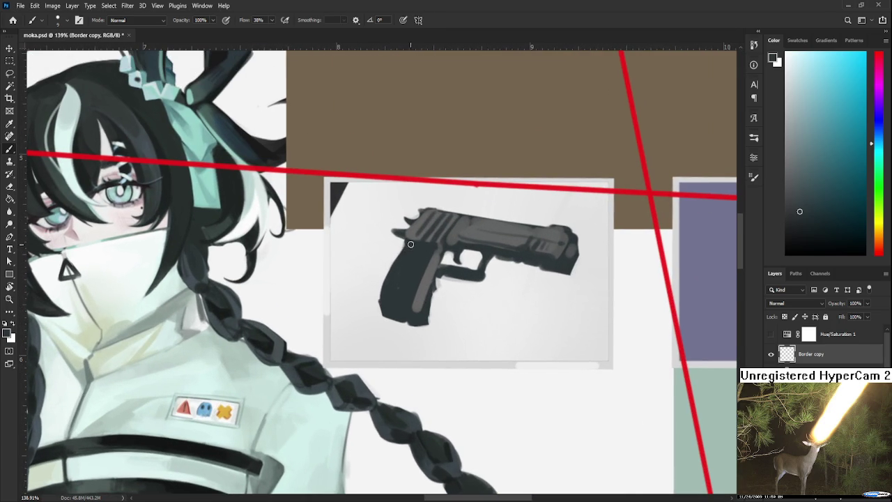
drag(388, 273, 378, 309)
Cut the grip's left edge to a narrower shape with a Lasso selection
scroll(382, 310, right, 1)
key(e)
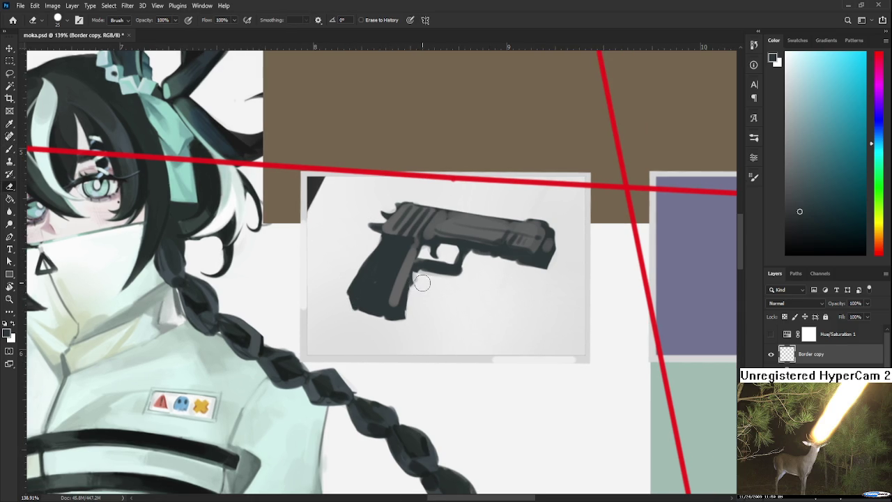
key(l)
drag(423, 329, 462, 339)
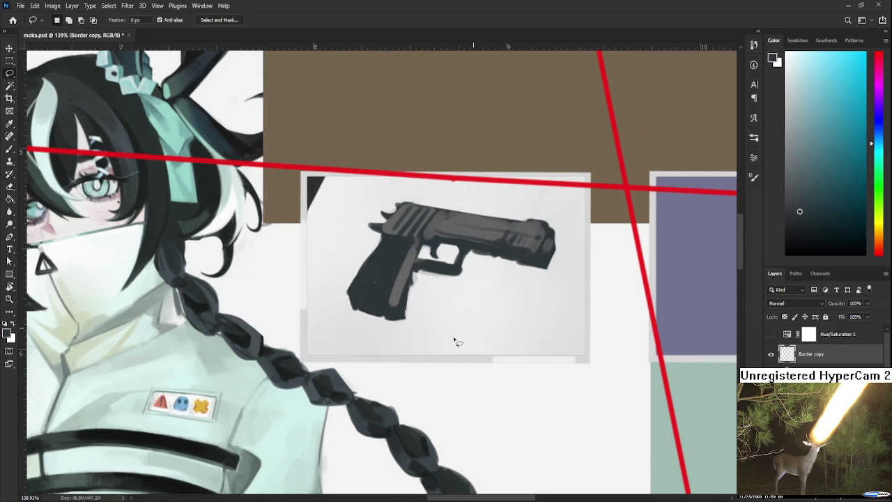
scroll(784, 353, down, 2)
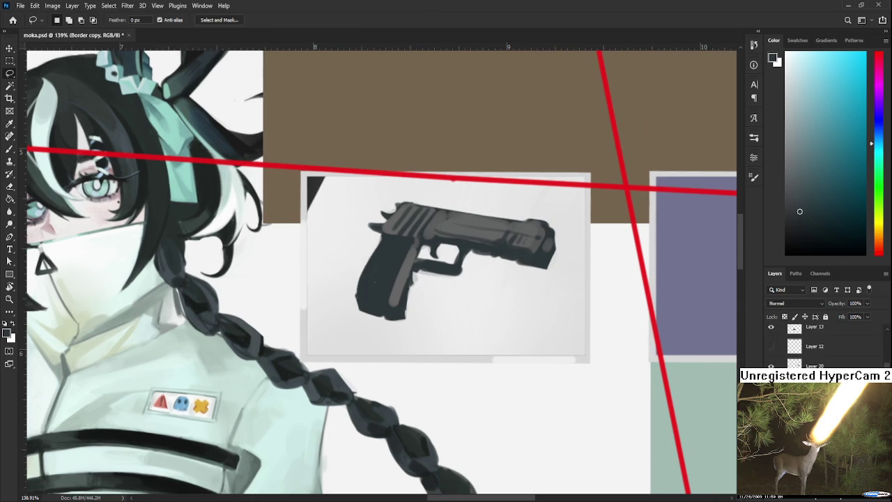
On Layer 21, extend the grip's left edge with dark paint and lightly erase along its edge
click(801, 346)
key(b)
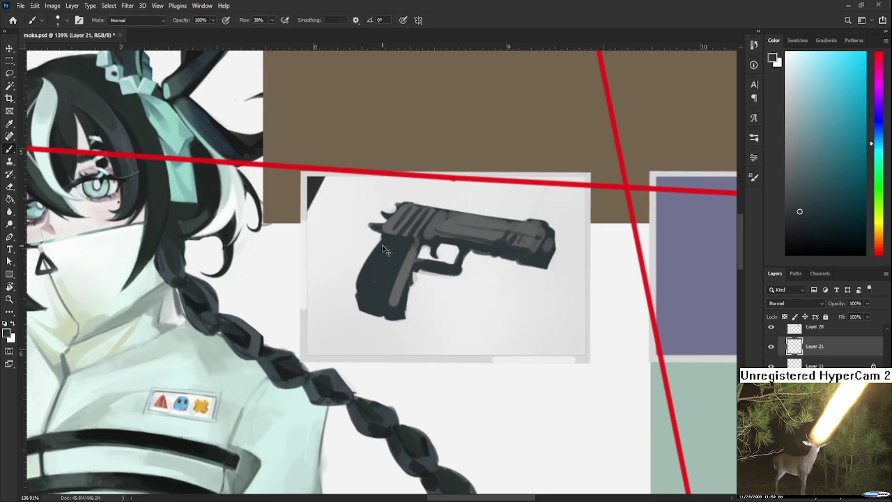
mouse_move(368, 252)
mouse_down()
mouse_move(352, 286)
mouse_move(357, 309)
mouse_up()
key(e)
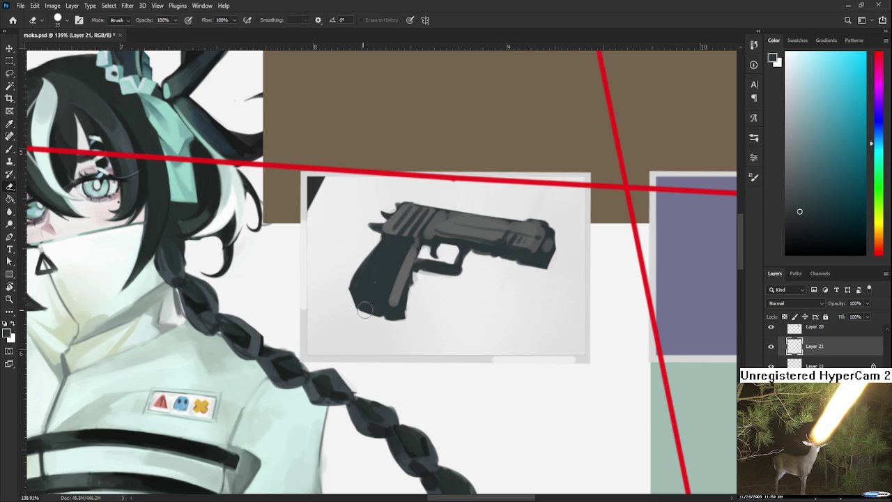
mouse_move(407, 310)
mouse_down()
mouse_move(421, 284)
mouse_move(408, 304)
mouse_up()
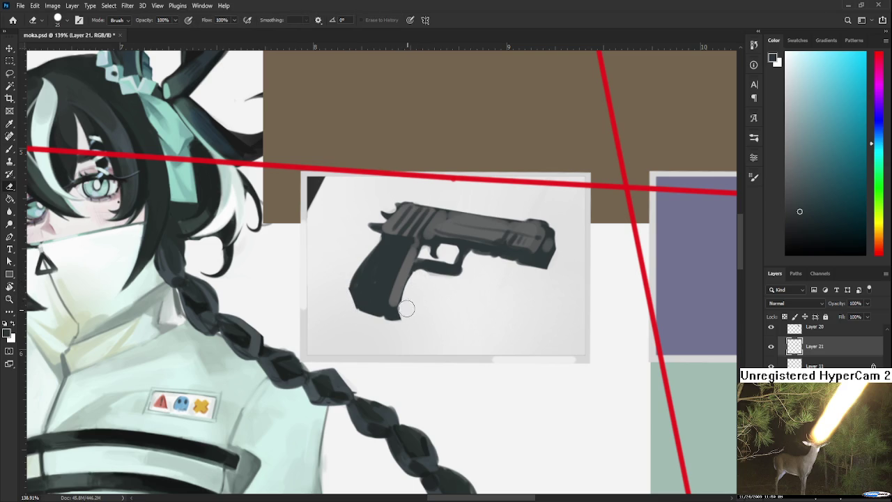
Darken the grip's right edge and paint over the highlight strip to narrow it
key(b)
mouse_move(398, 303)
mouse_down()
mouse_move(402, 316)
mouse_move(404, 306)
mouse_up()
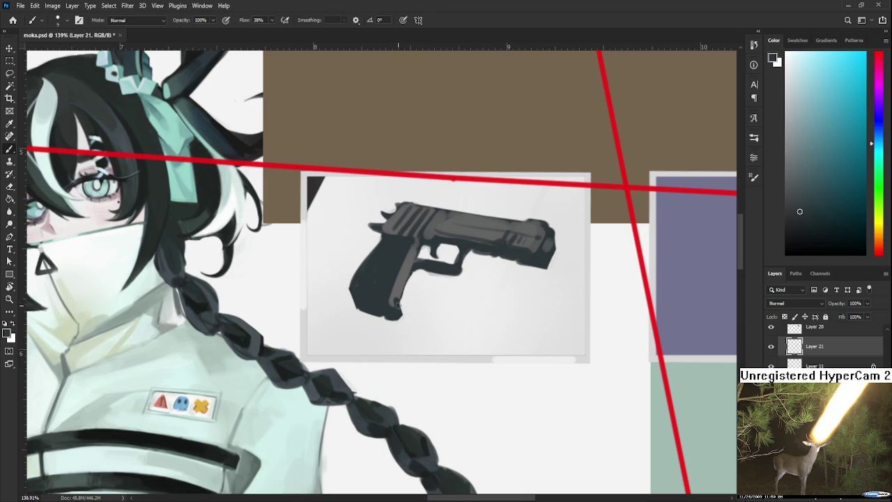
drag(416, 272, 401, 315)
drag(415, 280, 398, 314)
mouse_move(411, 265)
mouse_down()
mouse_move(402, 287)
mouse_move(410, 265)
mouse_move(427, 269)
mouse_move(405, 316)
mouse_up()
key(r)
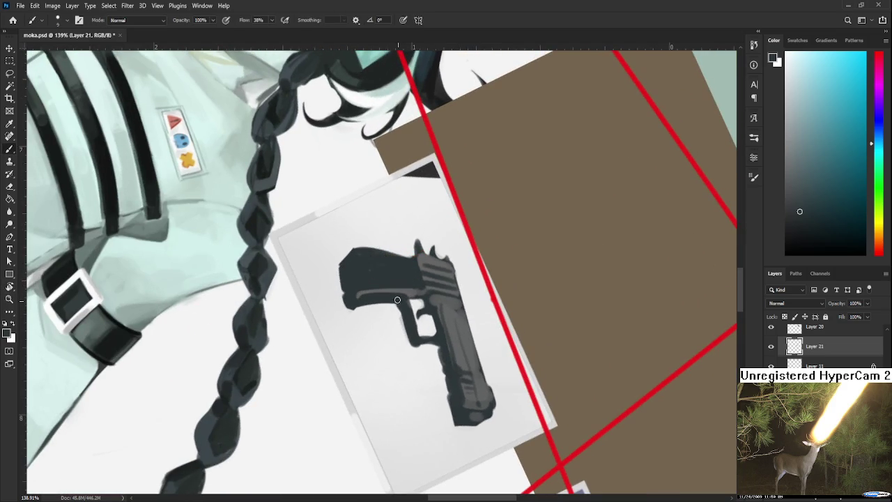
Rotate the view and paint a dark grey stroke from the trigger up the slide
key(r)
mouse_move(413, 342)
mouse_down()
mouse_move(427, 235)
mouse_move(387, 278)
mouse_up()
alt+click(385, 275)
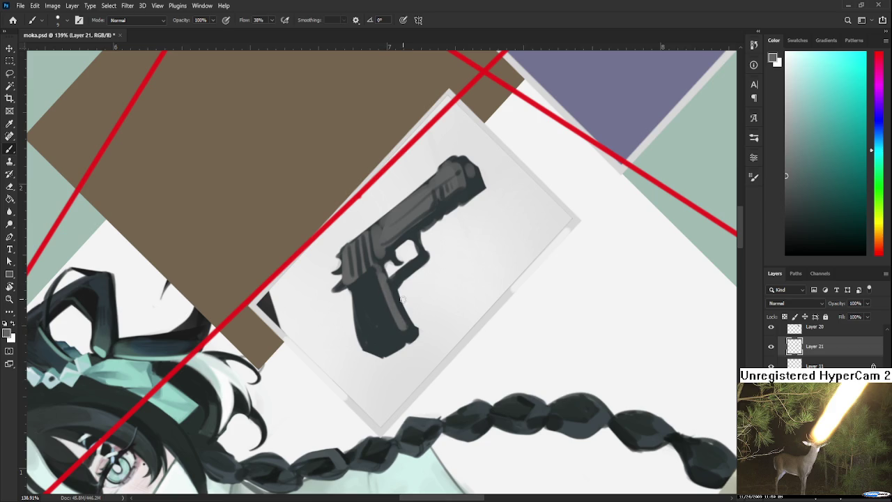
drag(397, 285, 427, 265)
alt+click(409, 269)
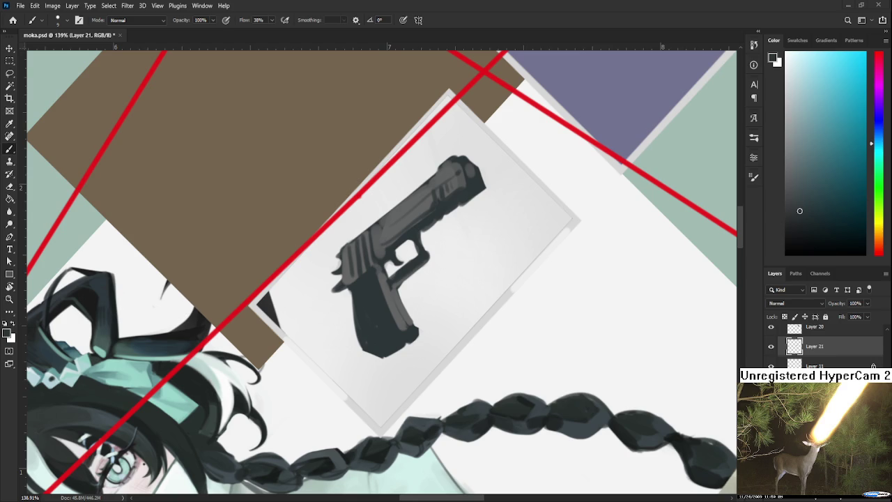
Sample greys from the grip, re-rotate the view, and darken small areas of the gun
key(e)
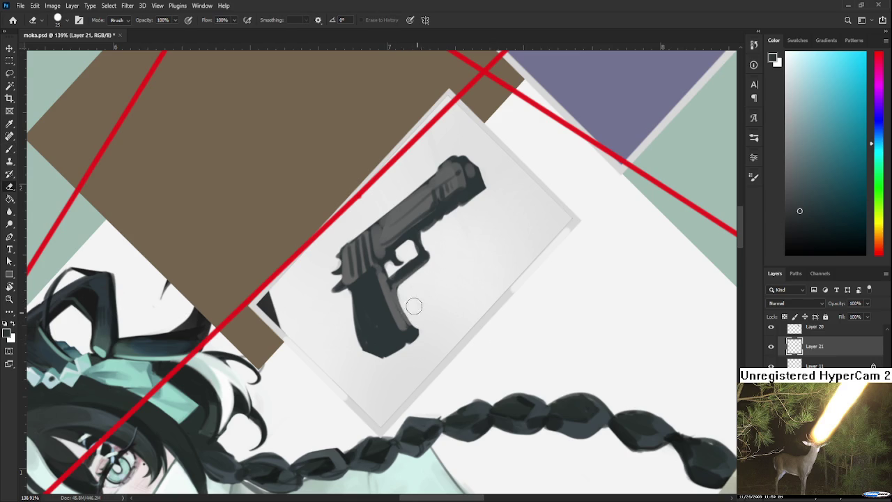
key(b)
alt+click(394, 289)
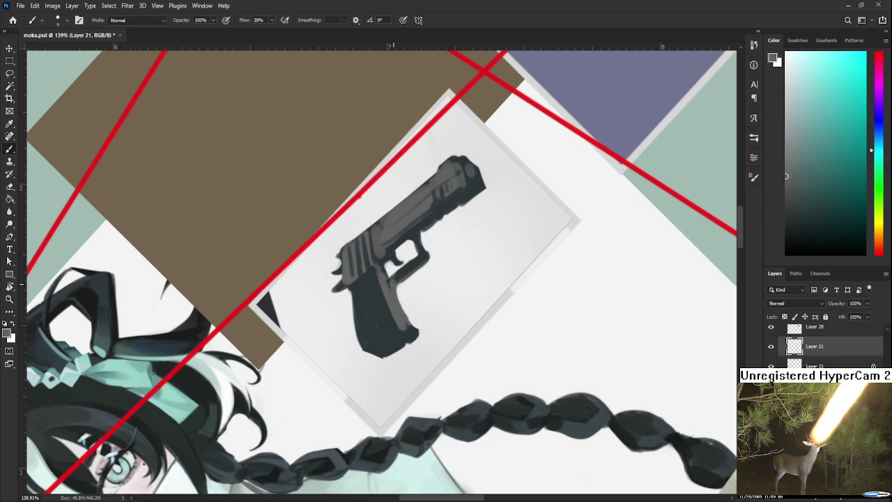
alt+click(410, 327)
alt+click(410, 328)
key(e)
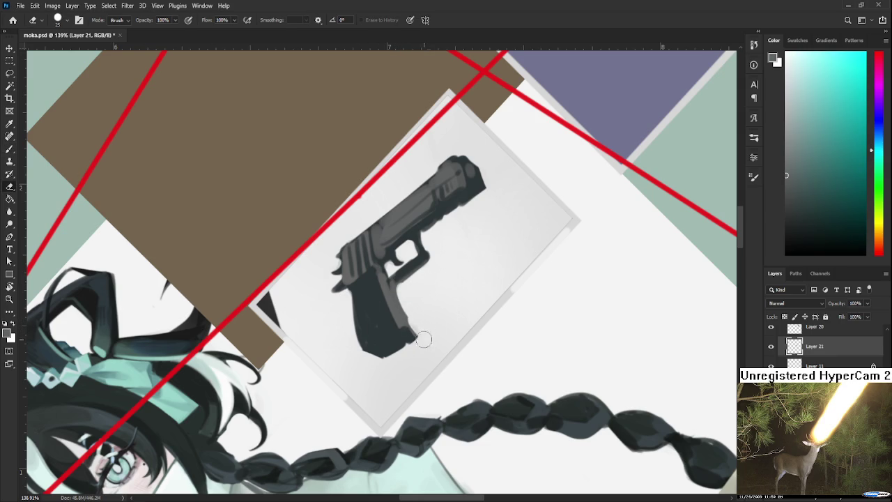
key(r)
mouse_move(414, 293)
mouse_down()
mouse_move(436, 299)
mouse_move(434, 277)
mouse_up()
key(b)
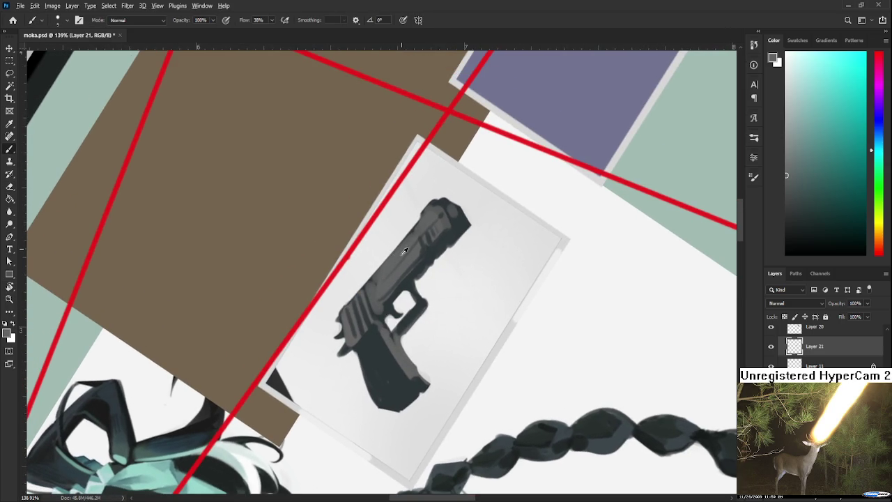
alt+click(402, 251)
drag(382, 292, 391, 297)
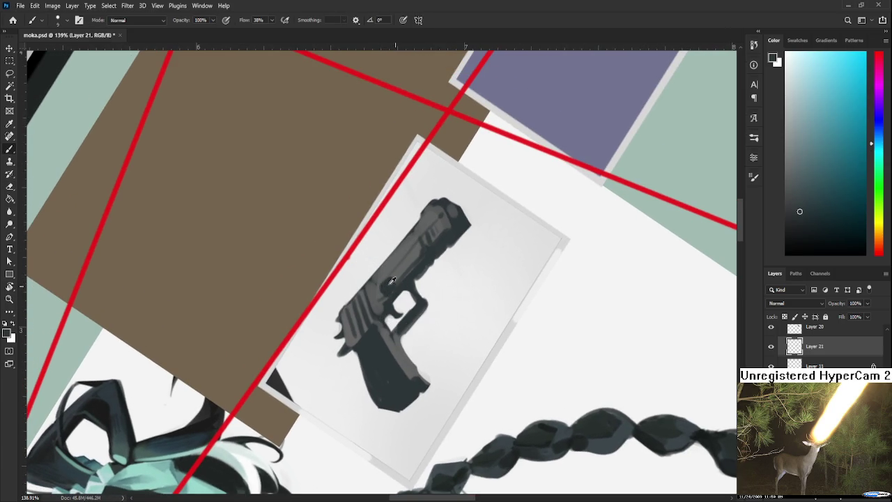
Sample several greys from the gun and add small dark strokes on it
alt+click(378, 292)
alt+click(394, 280)
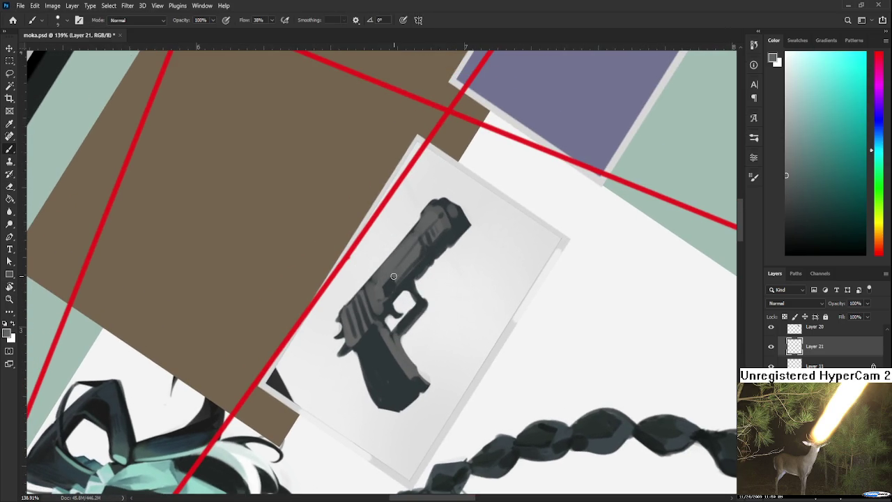
alt+click(394, 277)
drag(388, 283, 381, 295)
alt+click(396, 280)
alt+click(397, 279)
alt+click(401, 272)
alt+click(400, 271)
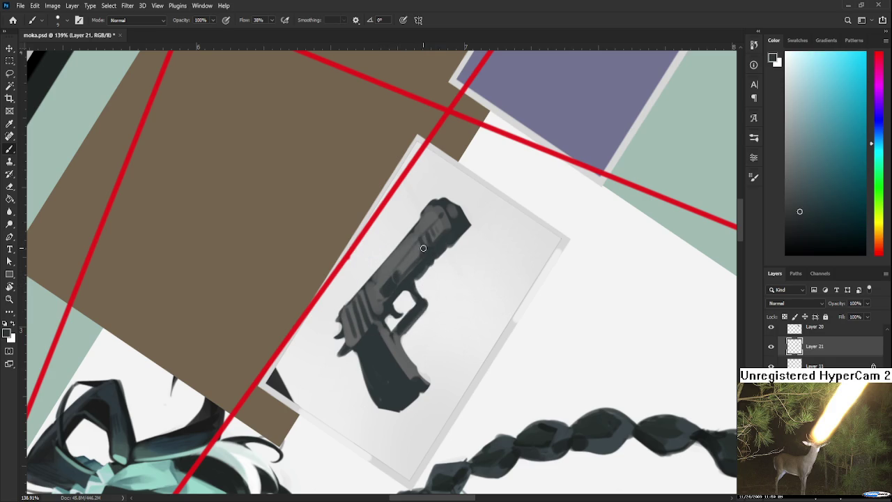
alt+click(404, 256)
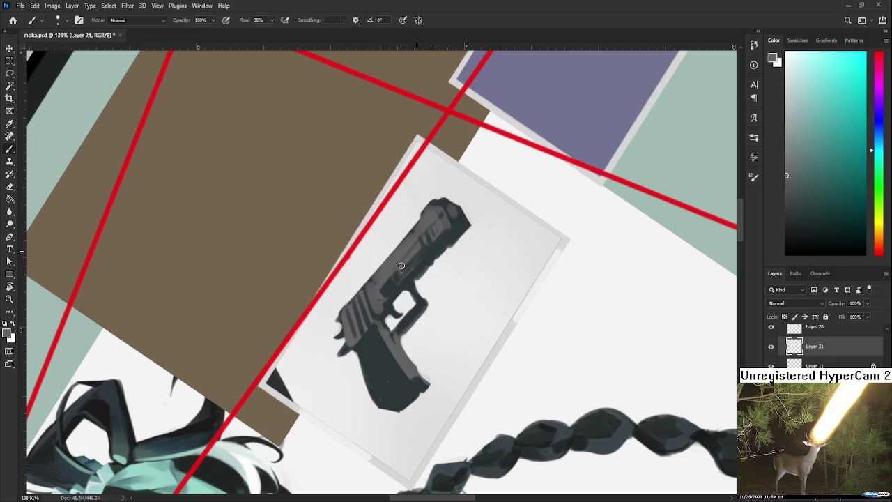
alt+click(409, 256)
alt+click(392, 282)
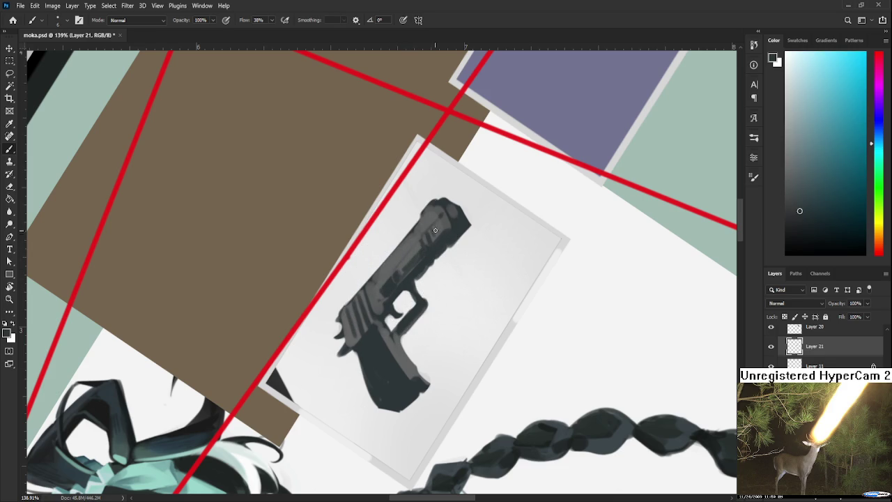
Replace a rejected dark slide stroke with a faint lighter stroke along the slide
drag(418, 244, 369, 295)
key(ctrl+z)
key(ctrl+shift+z)
key(ctrl+z)
drag(397, 269, 426, 237)
Pan to the gun's upper part and sample greys from it
drag(336, 267, 246, 310)
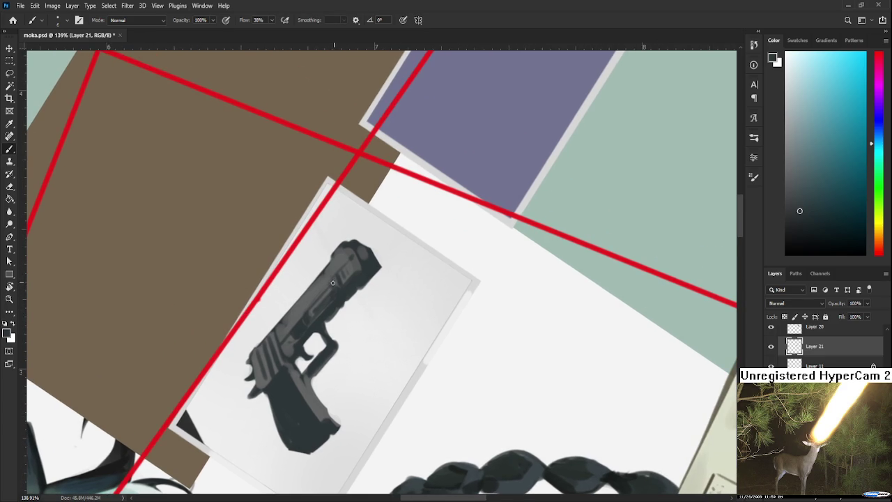
alt+click(338, 273)
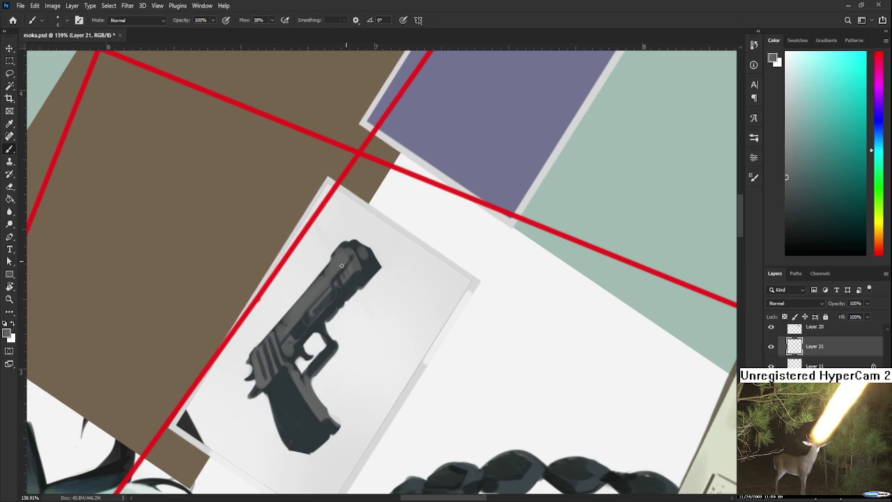
alt+click(299, 310)
alt+click(321, 291)
Zoom to 153% and erase a sliver off the muzzle's right edge, returning to the Brush
scroll(321, 290, down, 4)
scroll(320, 290, up, 1)
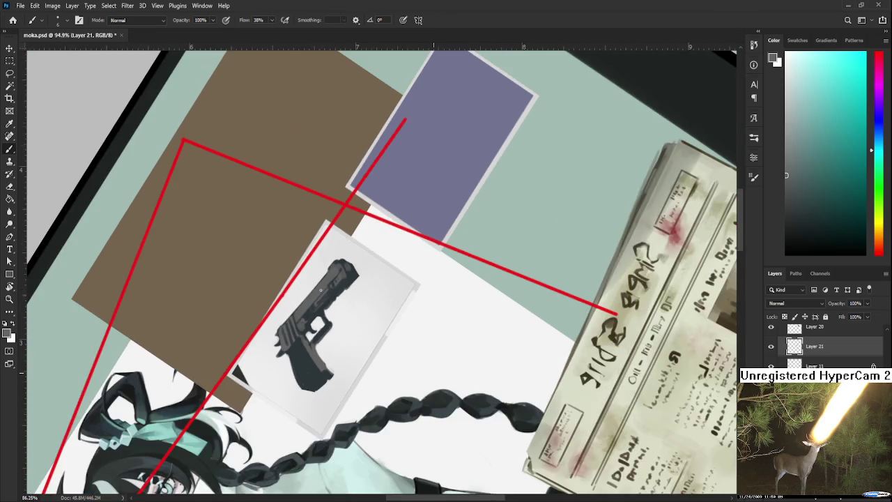
scroll(320, 290, up, 4)
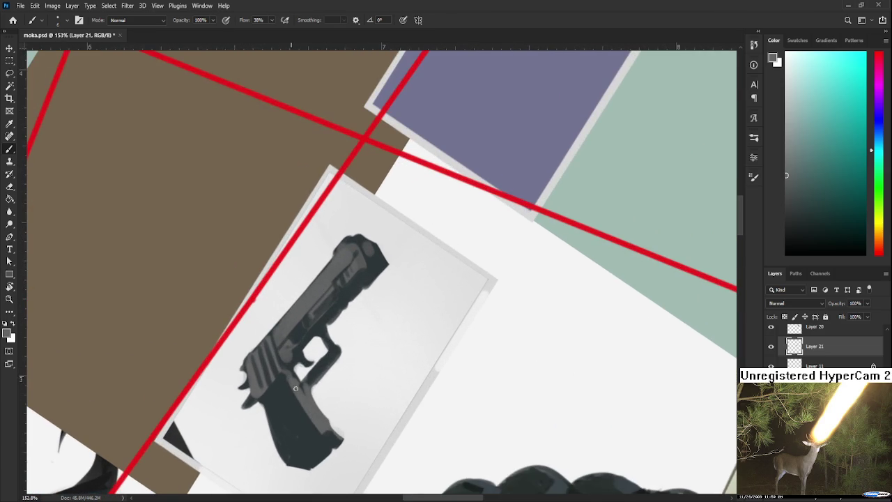
key(e)
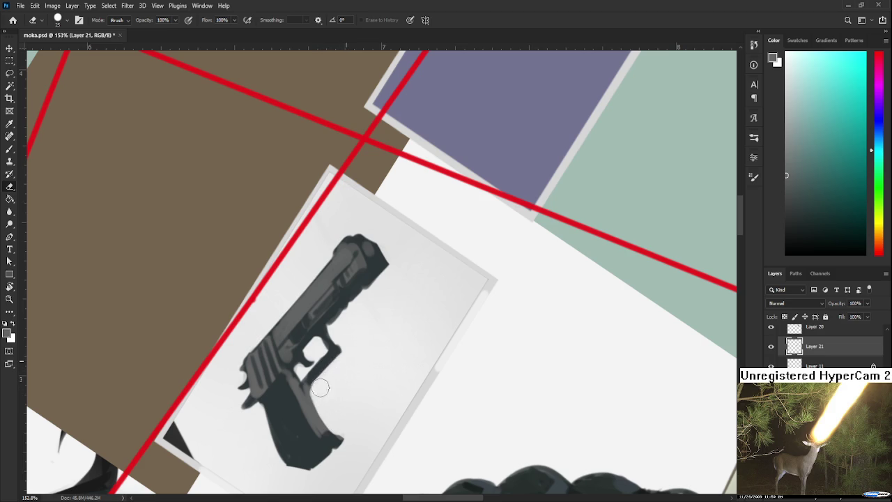
key(b)
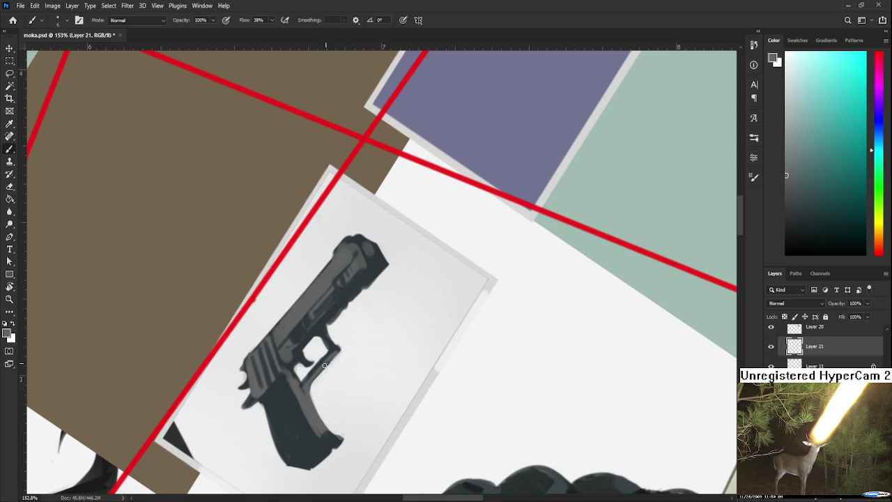
scroll(335, 353, up, 3)
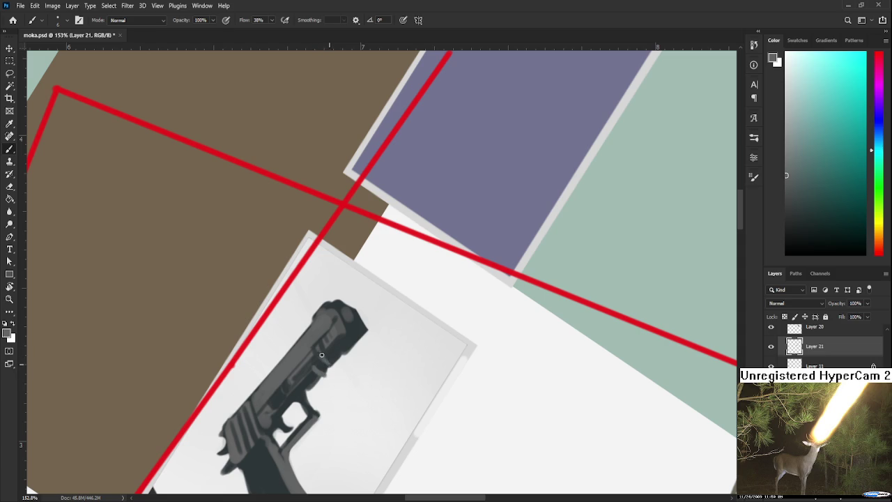
key(e)
scroll(347, 347, up, 2)
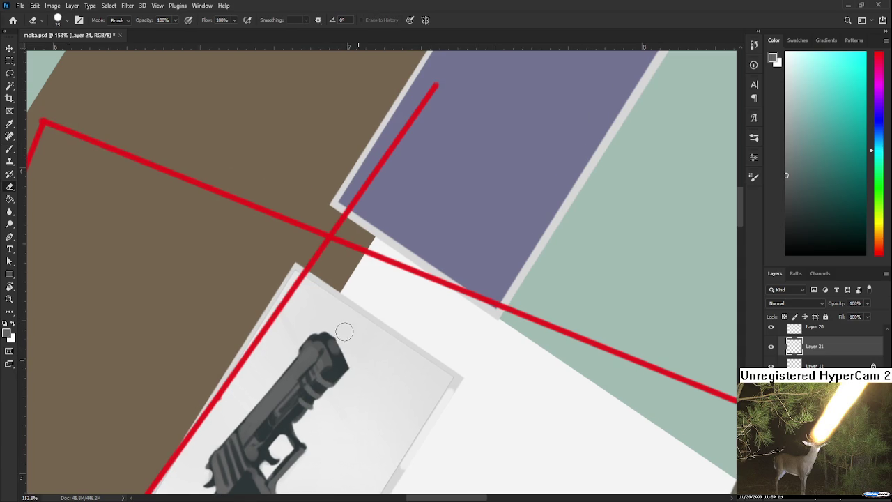
drag(353, 342, 360, 358)
key(b)
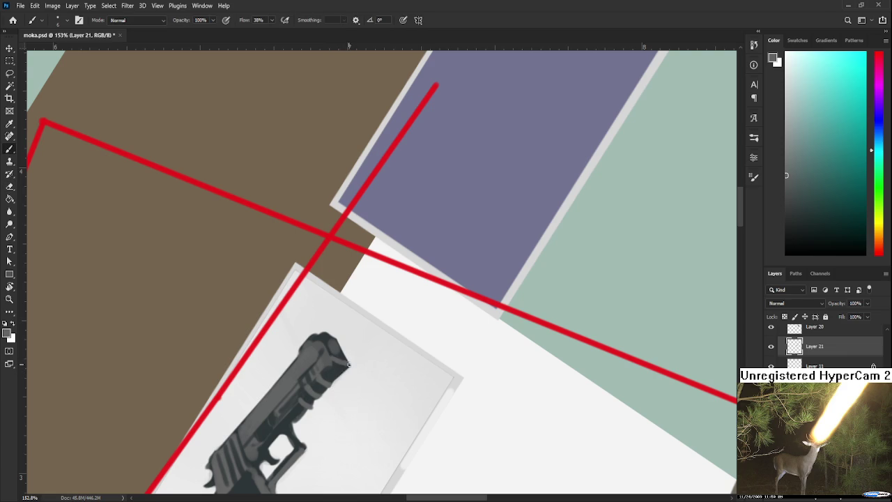
Rotate the view so the gun lies flatter and sample several greys from the grip
key(r)
mouse_move(339, 358)
mouse_down()
mouse_move(318, 365)
mouse_move(302, 354)
mouse_move(339, 340)
mouse_up()
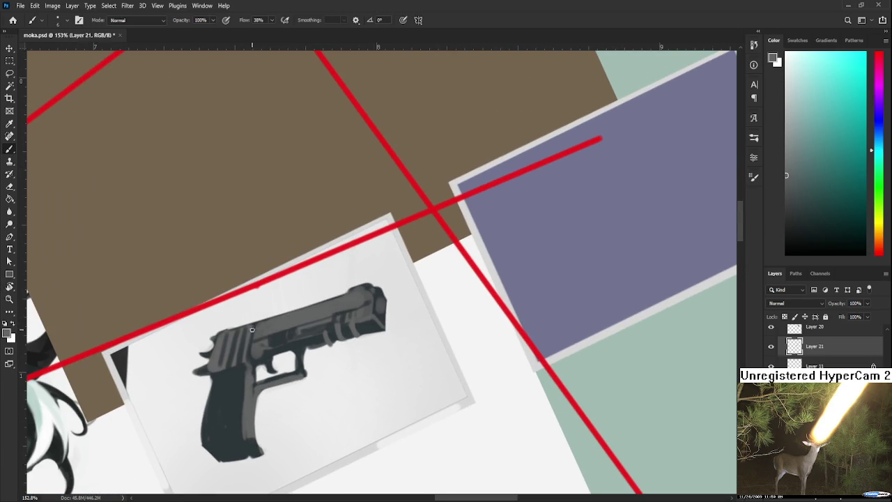
alt+click(224, 371)
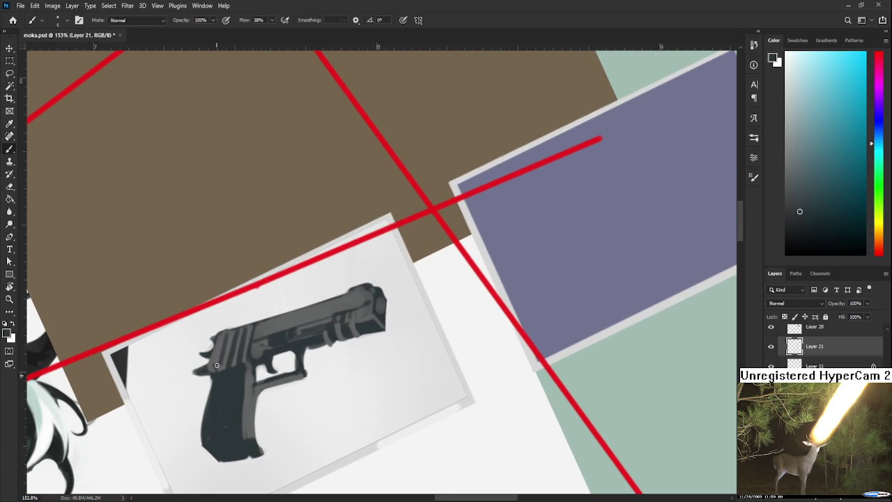
alt+click(221, 365)
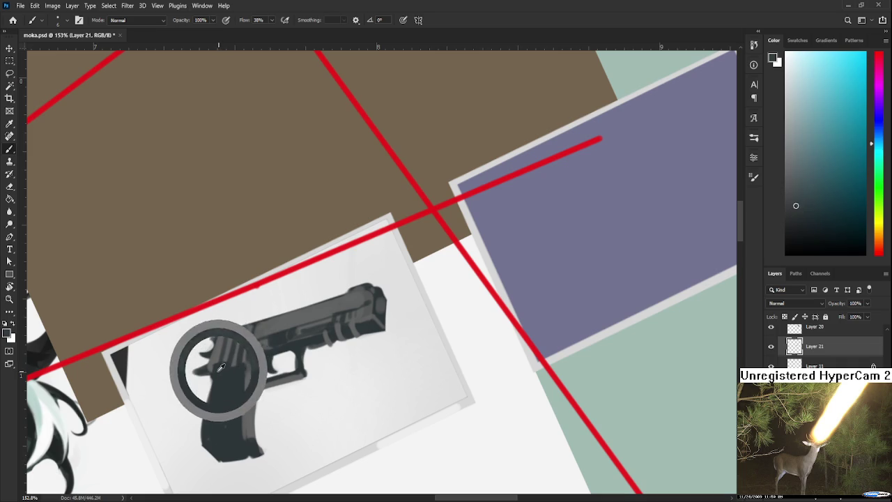
alt+click(218, 366)
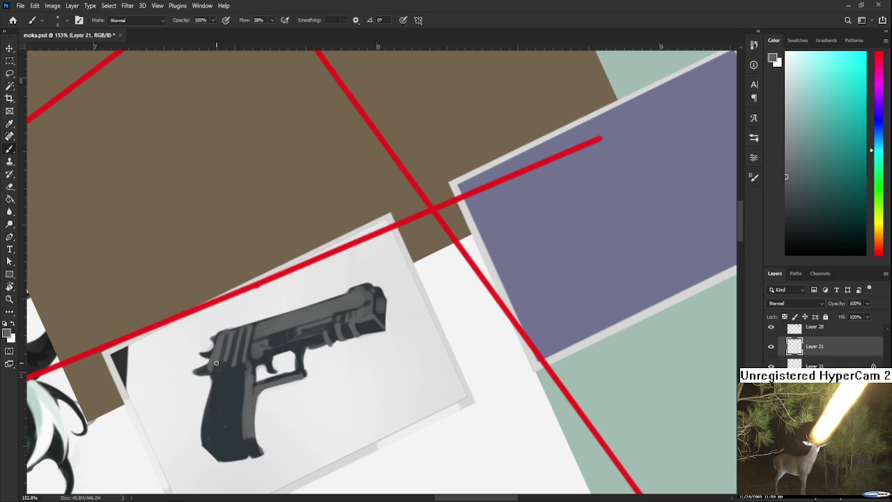
alt+click(231, 380)
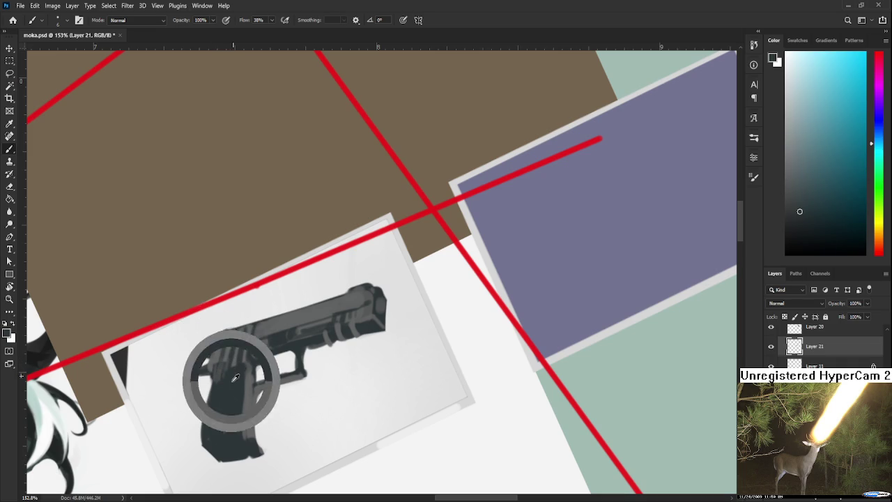
alt+click(230, 374)
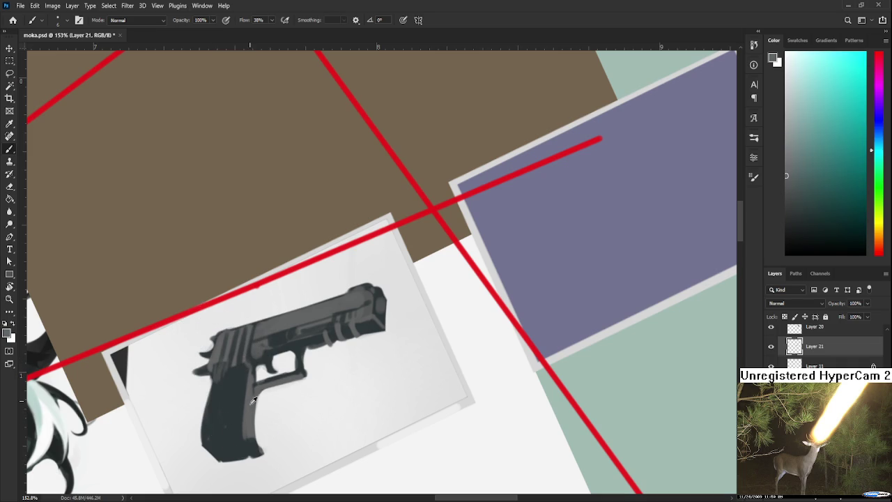
alt+click(253, 398)
Dab a light teal-grey dot on the grip, picked from the Color panel
click(224, 394)
click(811, 103)
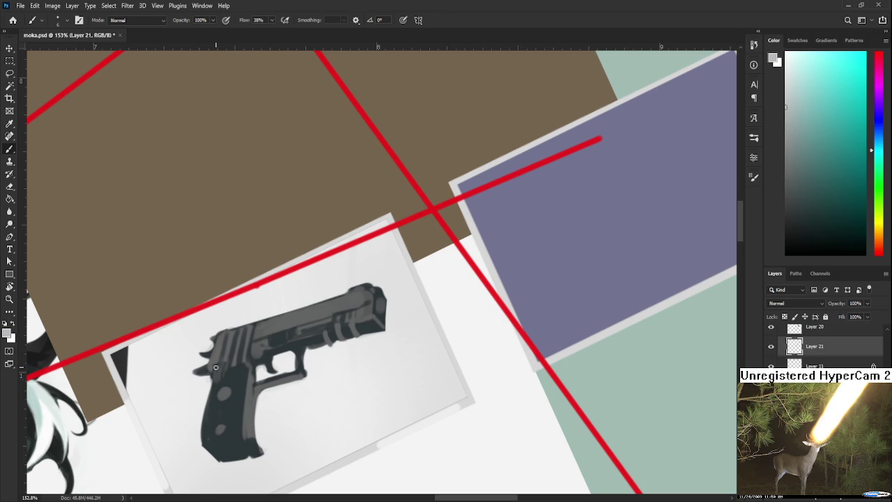
click(223, 393)
alt+click(244, 369)
scroll(244, 369, up, 2)
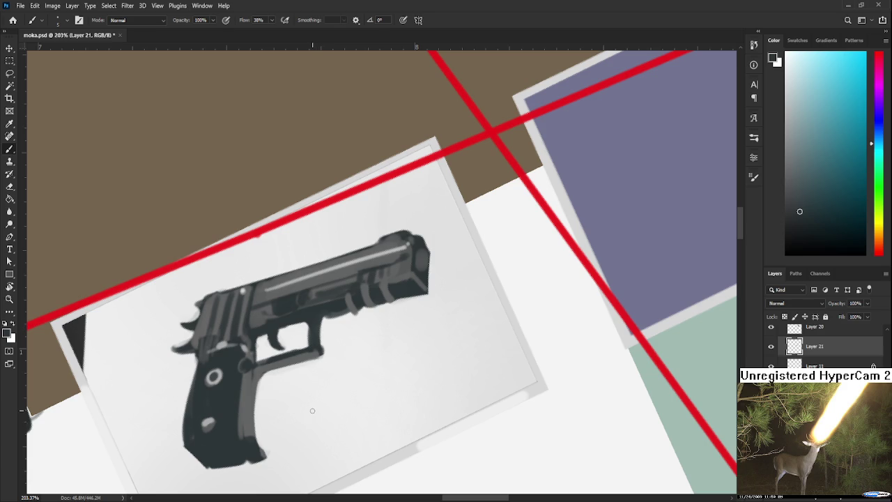
Sample lighter and darker greys from the pistol's slide
key(e)
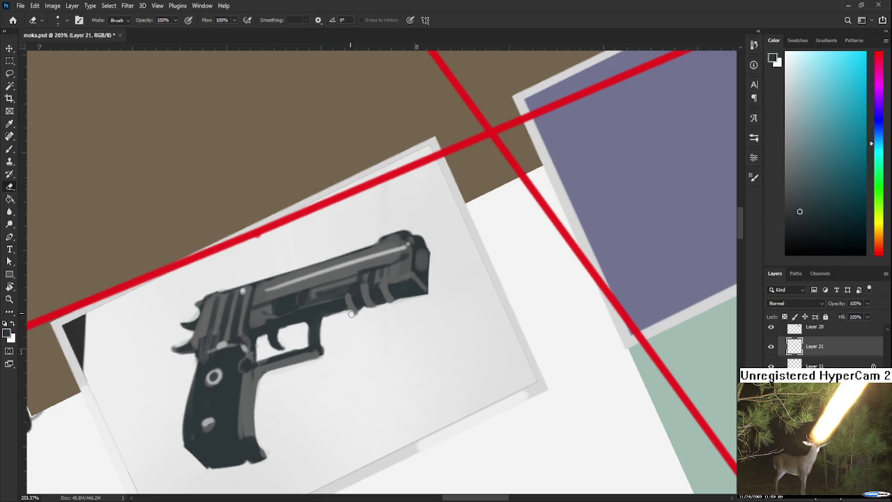
key(b)
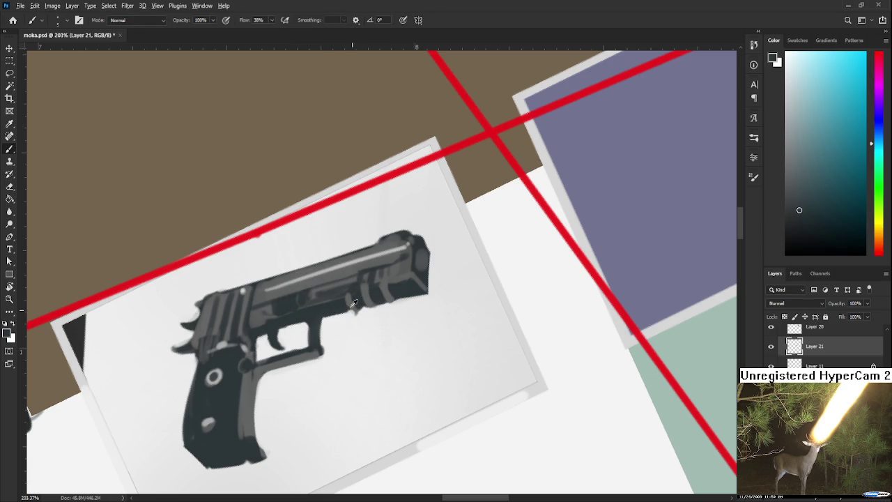
alt+click(352, 307)
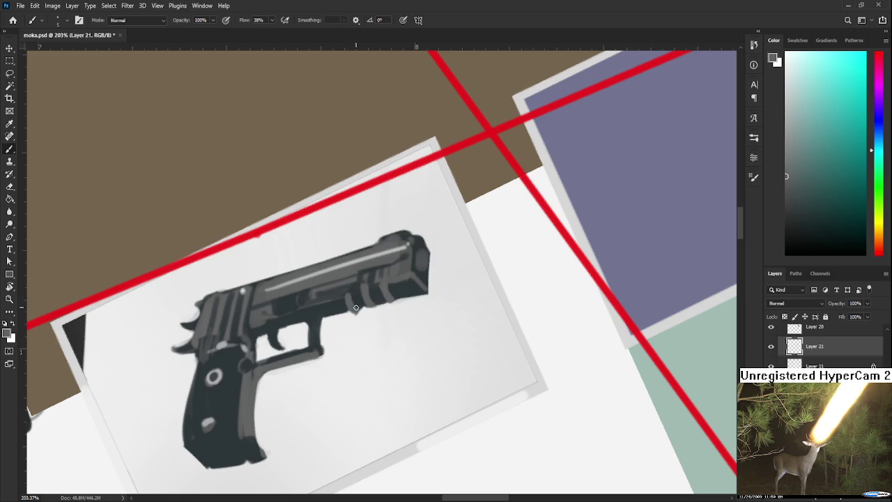
key(e)
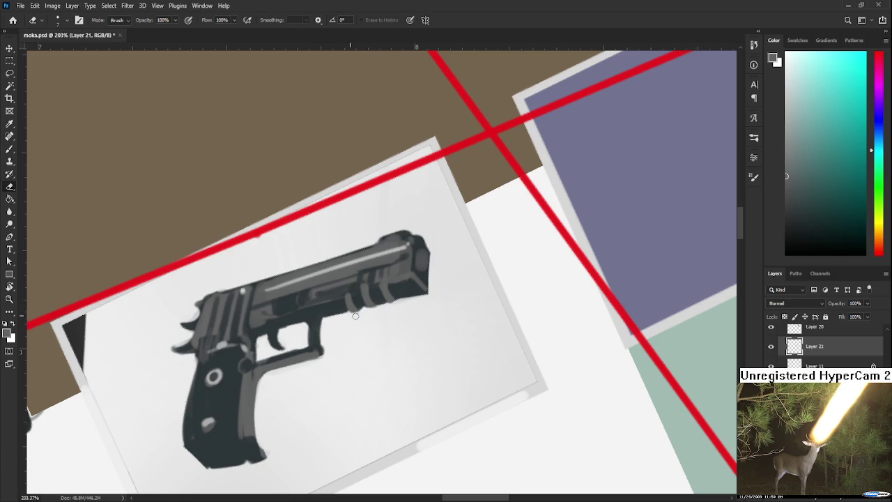
key(b)
scroll(362, 314, up, 2)
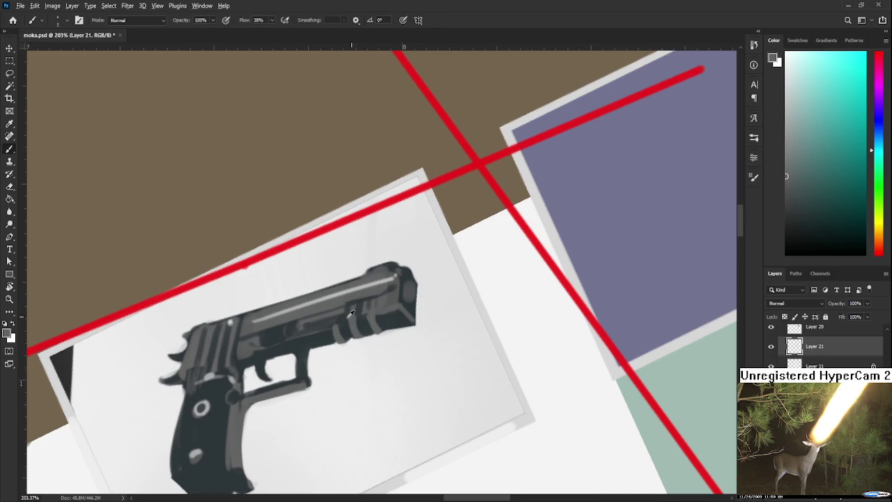
alt+click(350, 313)
alt+click(362, 317)
alt+click(354, 320)
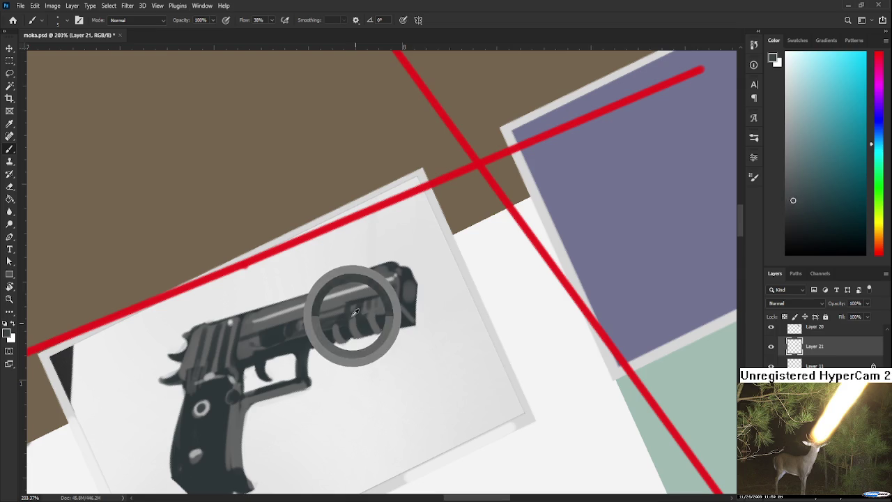
alt+click(366, 325)
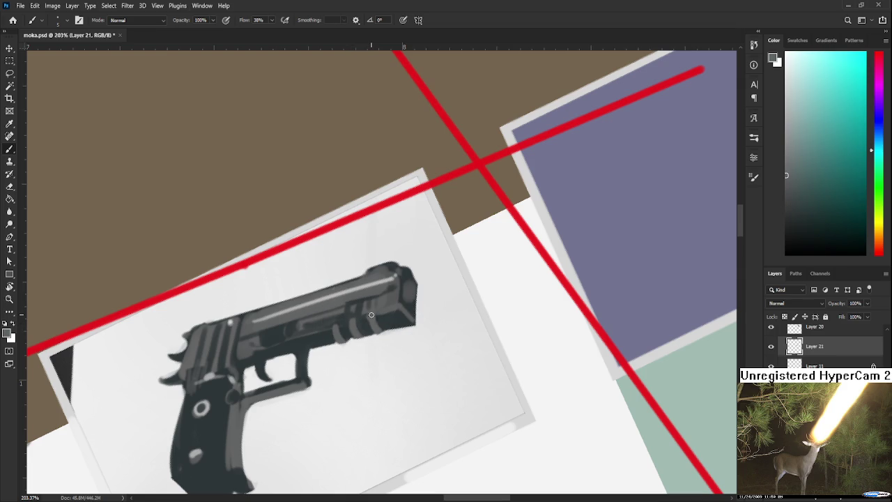
Sample greys near the muzzle and paint small shading strokes on the muzzle
alt+click(376, 319)
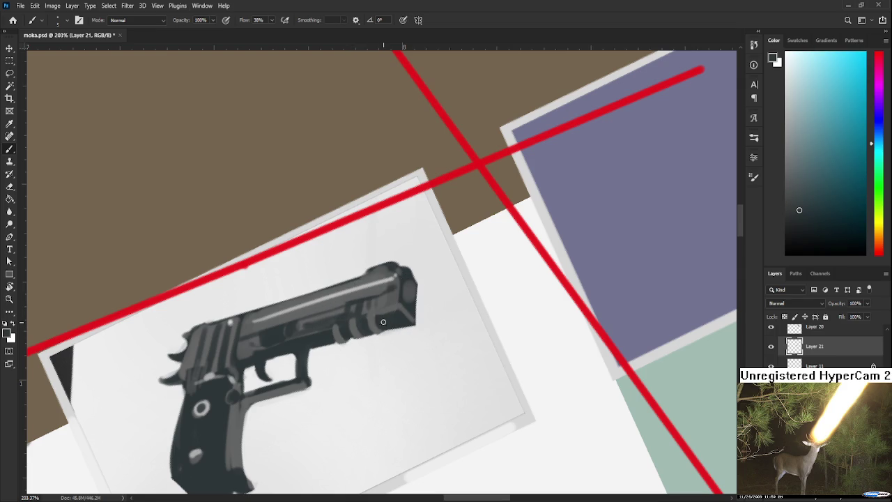
alt+click(382, 322)
alt+click(367, 317)
alt+click(364, 318)
alt+click(368, 316)
alt+click(372, 314)
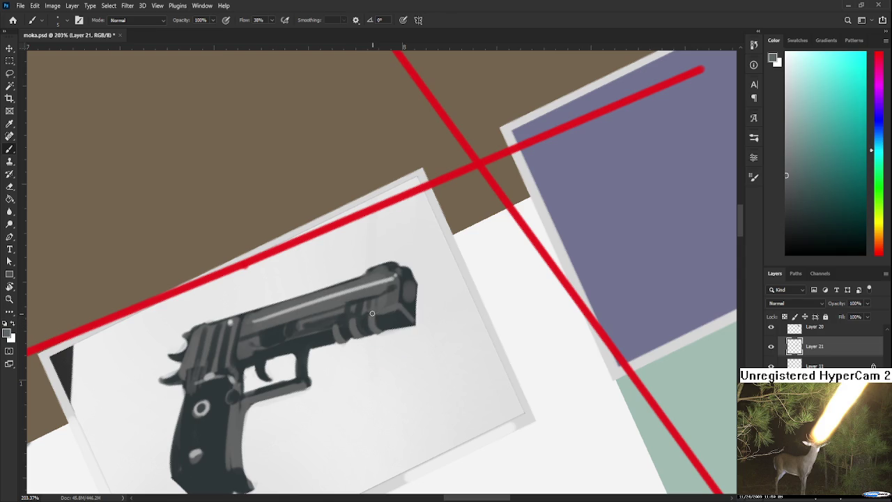
alt+click(372, 324)
alt+click(371, 318)
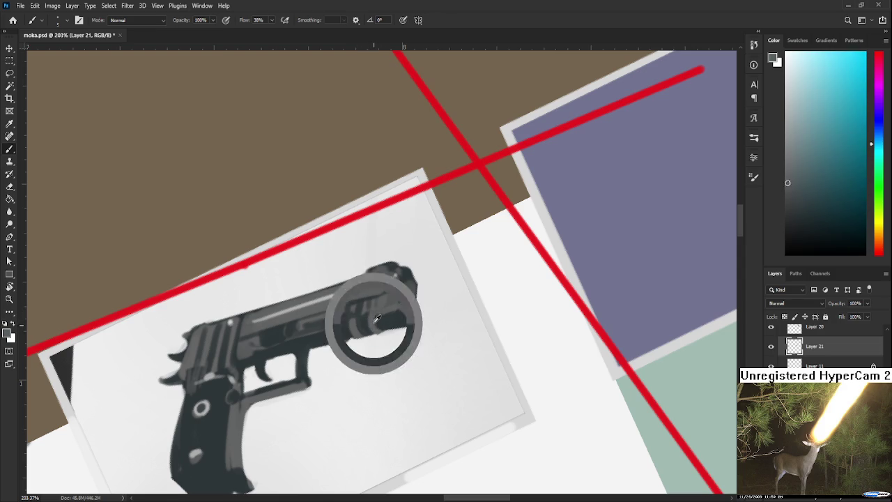
alt+click(377, 322)
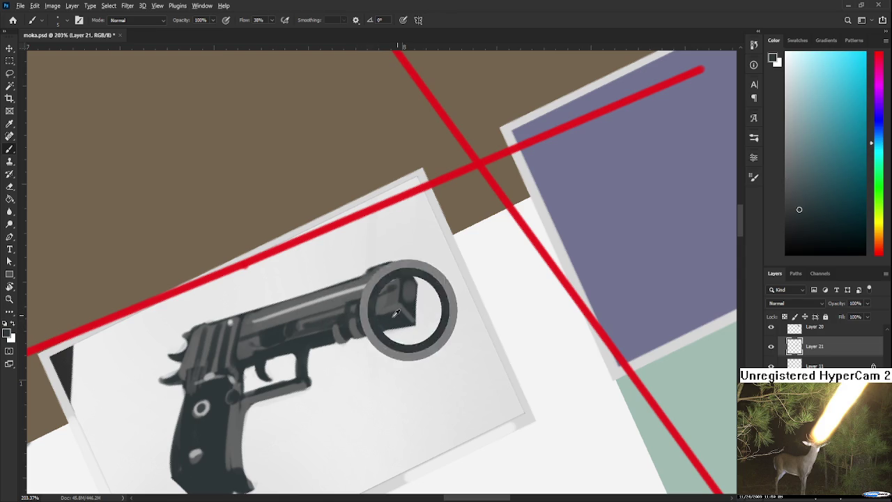
alt+click(399, 317)
drag(407, 298, 412, 288)
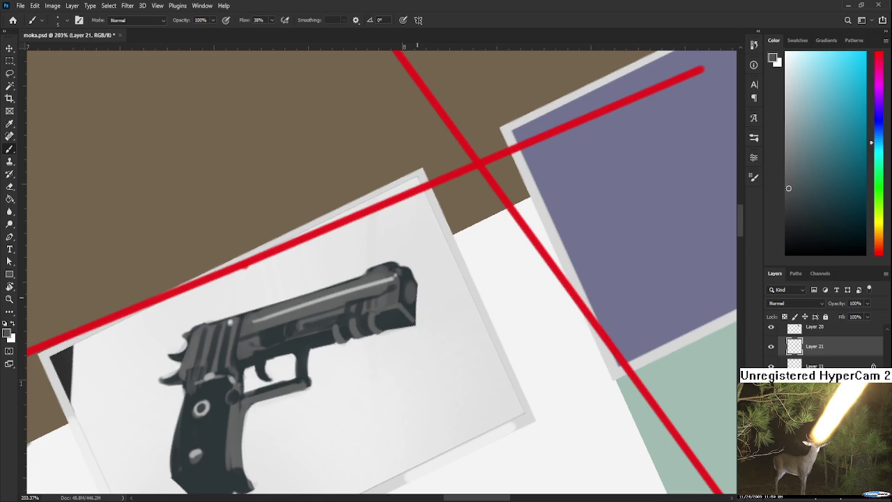
Zoom out and sample light and darker greys from the pistol
scroll(413, 299, down, 2)
scroll(412, 299, down, 2)
scroll(413, 299, down, 2)
scroll(412, 299, down, 2)
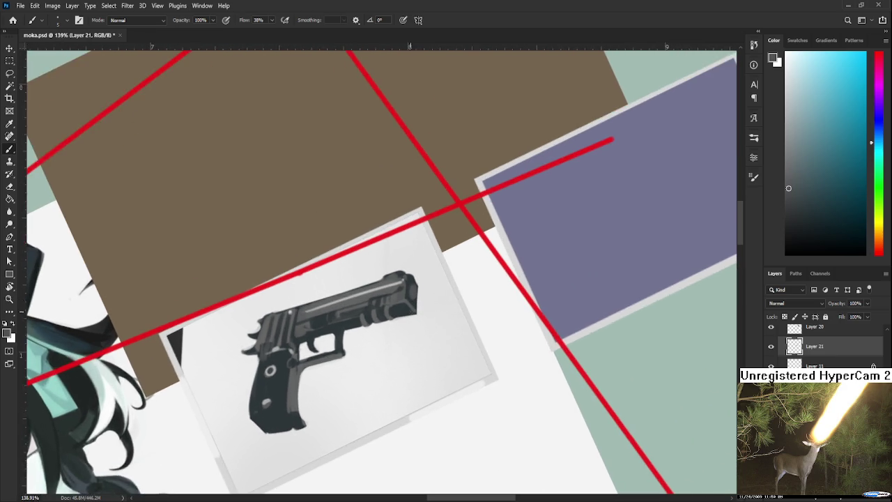
scroll(411, 310, up, 2)
alt+click(268, 308)
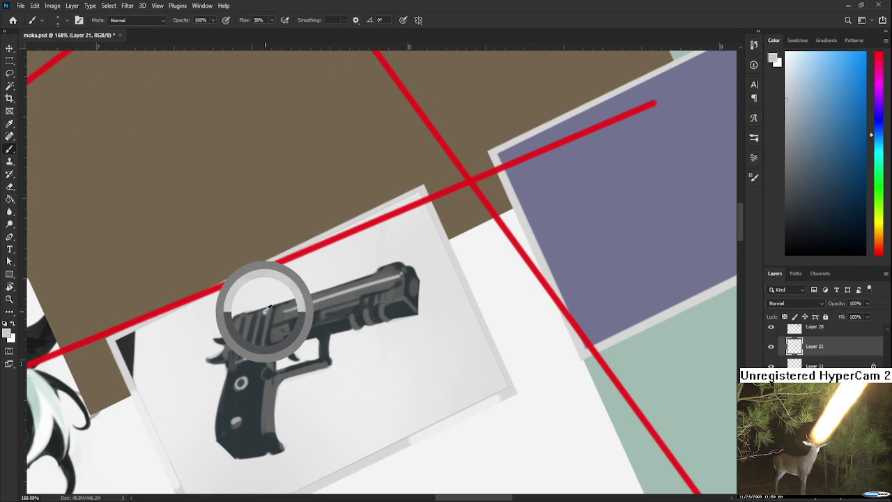
drag(268, 308, 271, 310)
key(e)
key(b)
Sample blue-grey and grip greys, then paint a faint highlight along the grip's bottom edge
alt+click(259, 370)
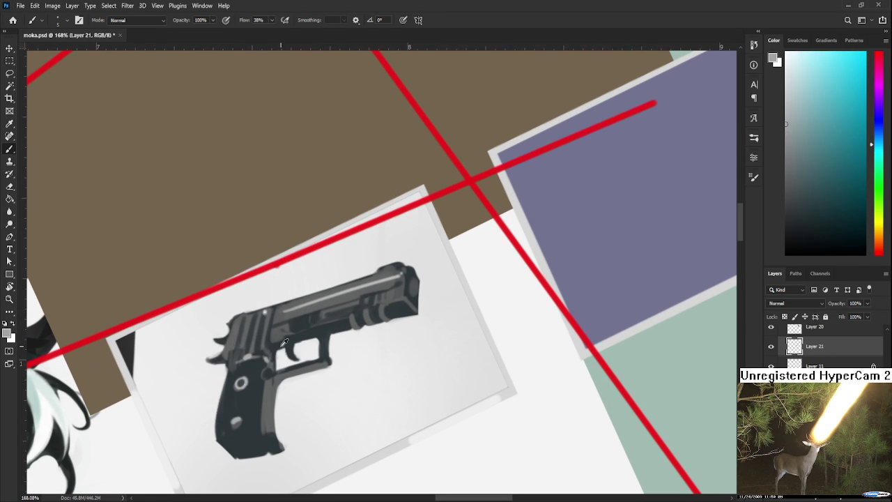
alt+click(260, 373)
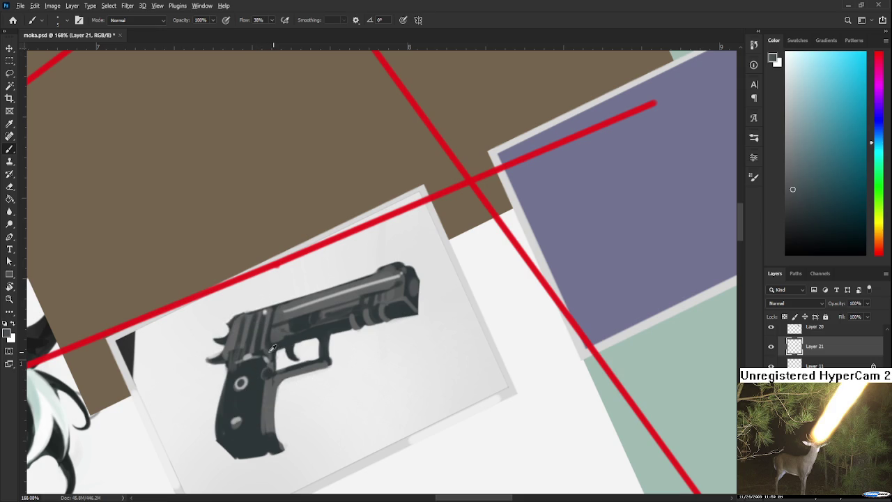
alt+click(245, 356)
alt+click(249, 352)
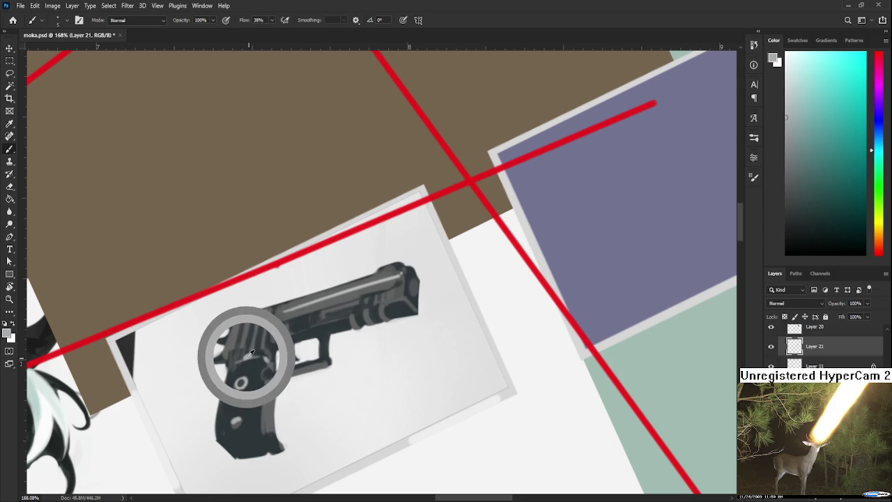
alt+click(250, 352)
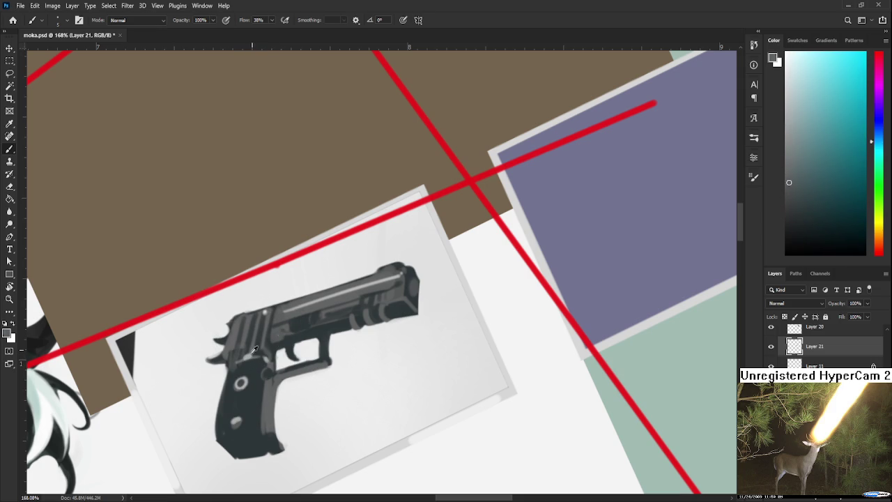
alt+click(252, 352)
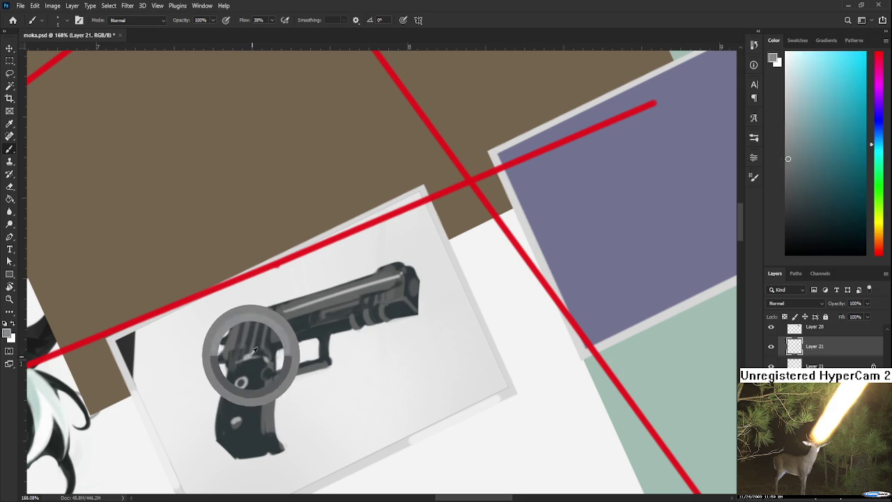
alt+click(235, 420)
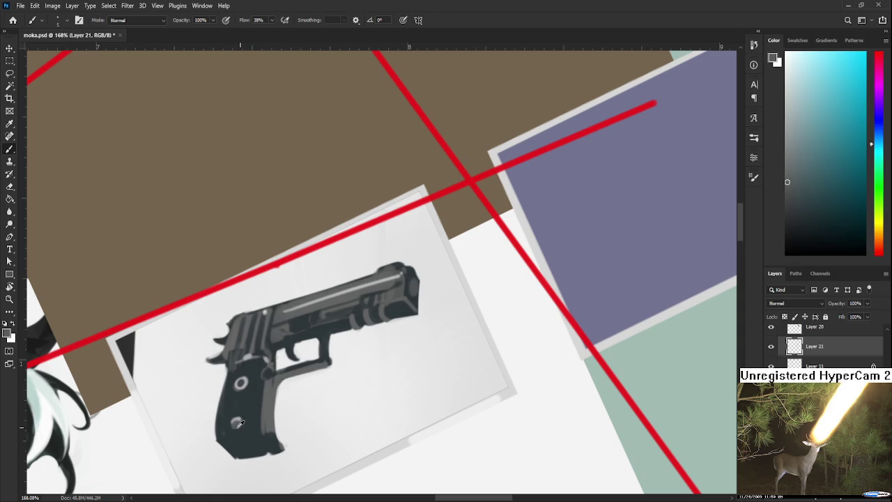
alt+click(235, 424)
alt+click(241, 423)
alt+click(256, 357)
scroll(243, 363, down, 2)
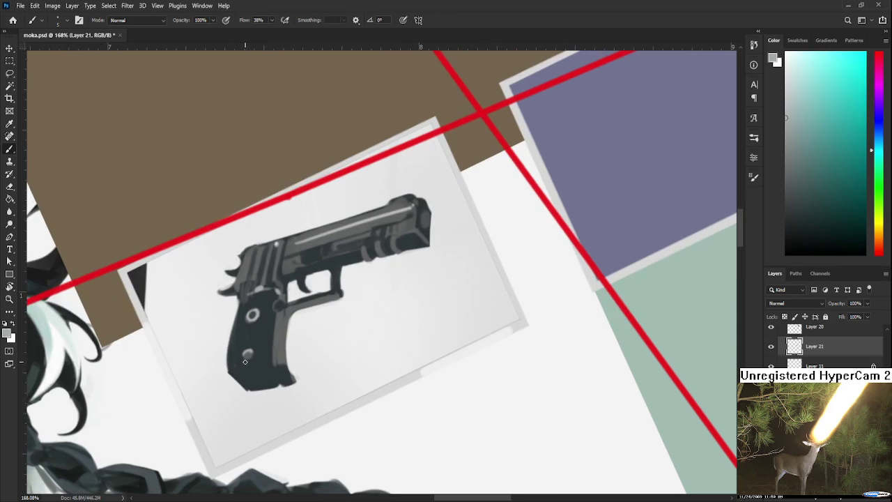
mouse_move(234, 368)
mouse_down()
mouse_move(273, 366)
mouse_move(247, 387)
mouse_up()
Add a light grey highlight along the grip's right edge
alt+click(245, 374)
alt+click(255, 334)
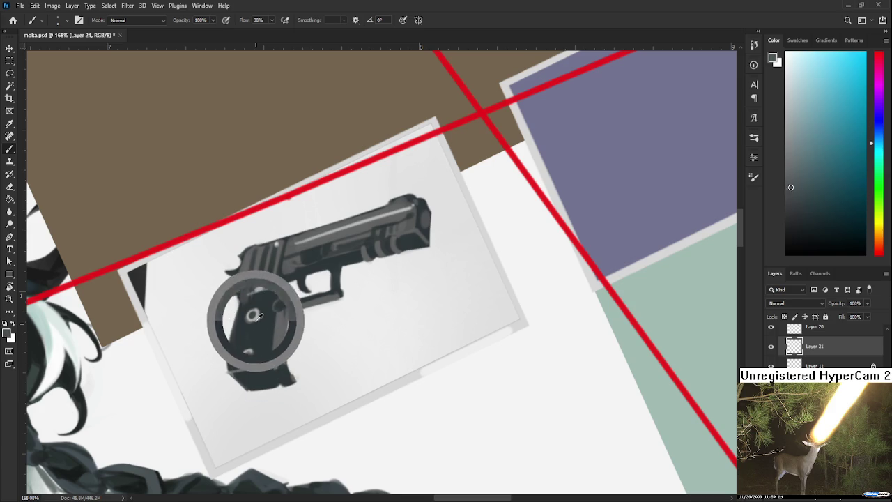
alt+click(257, 286)
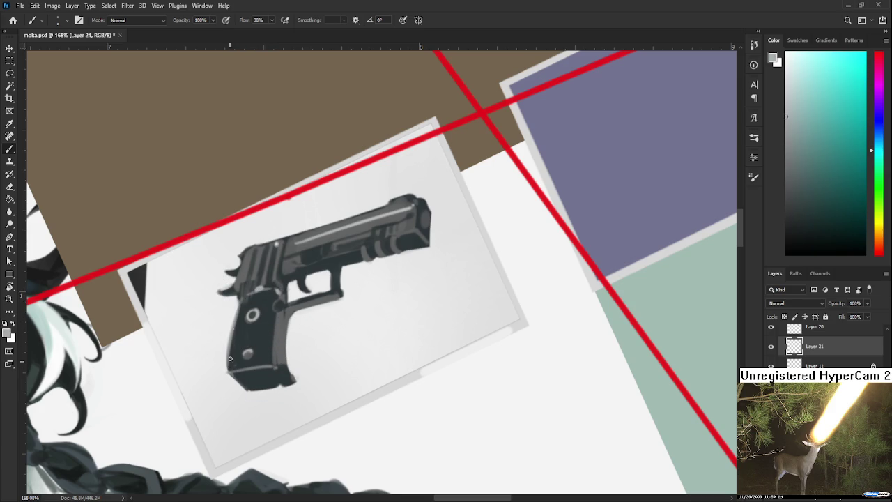
alt+click(278, 294)
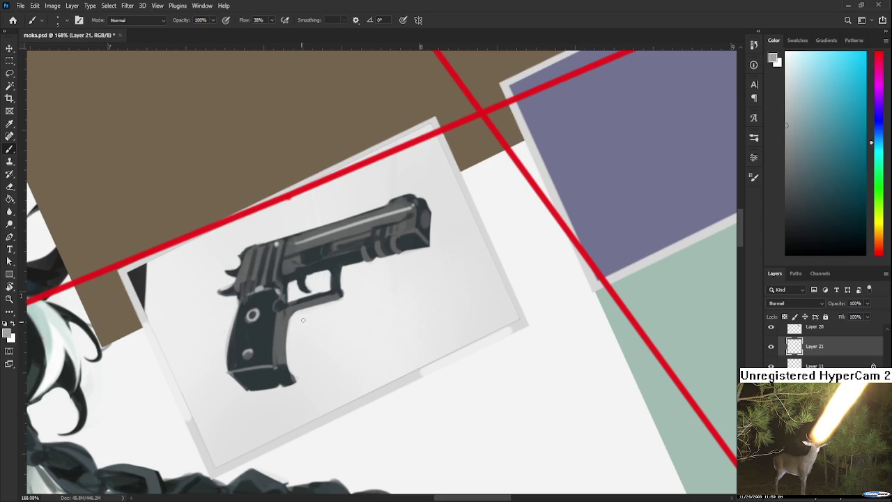
drag(278, 335, 281, 366)
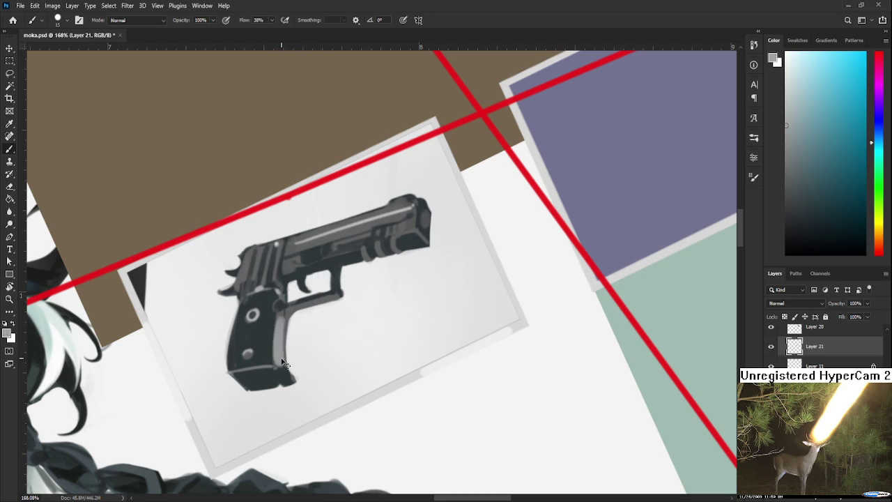
drag(278, 308, 282, 366)
Recentre the view on the pistol card and sample a darker grey from the pistol
scroll(287, 317, up, 2)
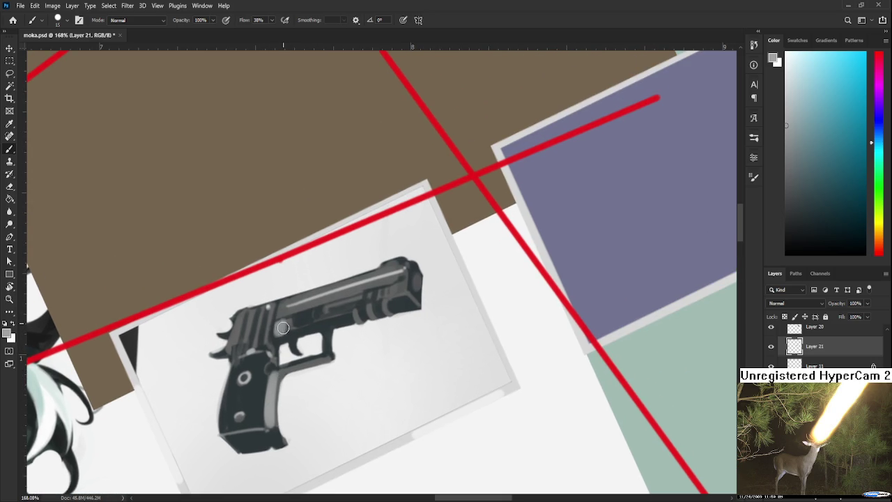
scroll(335, 310, up, 1)
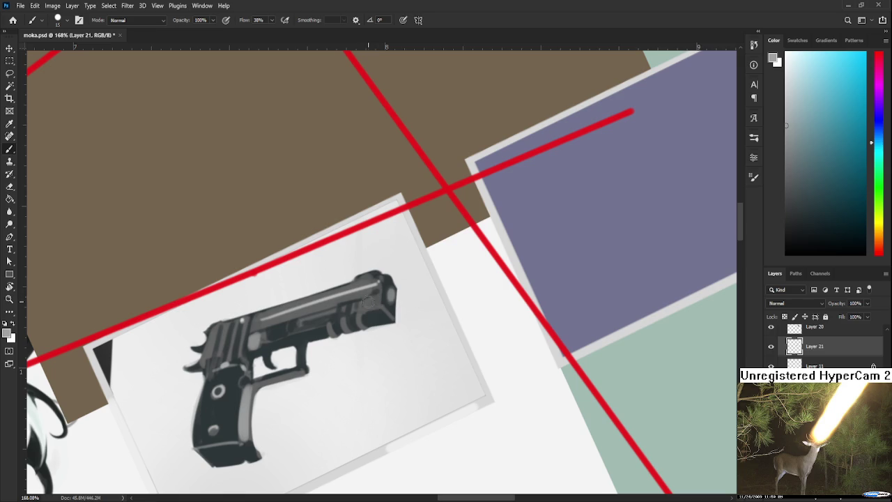
drag(379, 295, 395, 281)
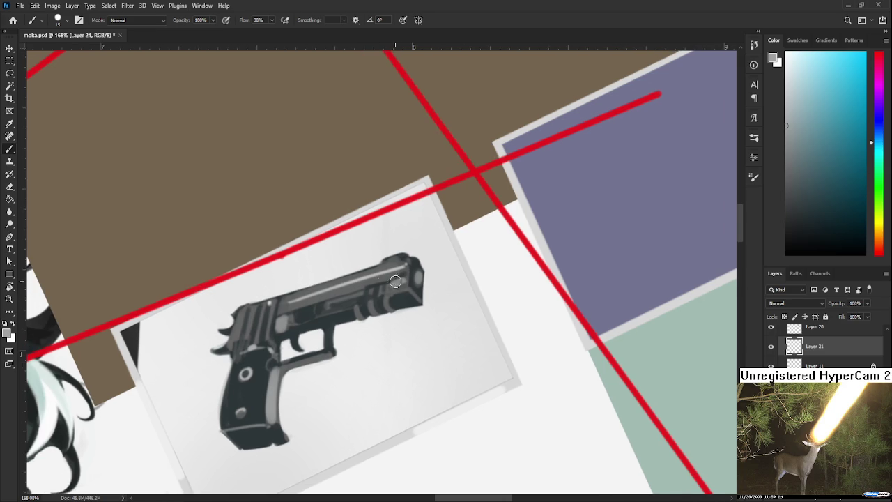
alt+click(297, 304)
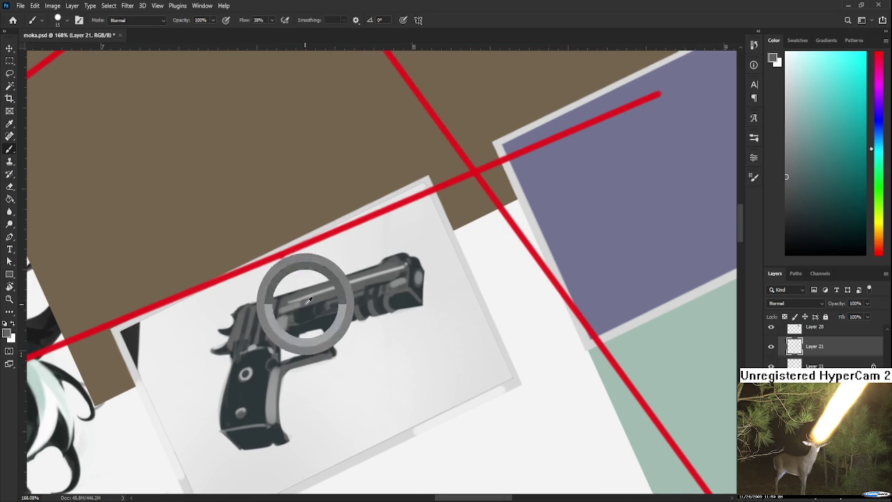
scroll(298, 317, down, 1)
Sample a darker grey from the pistol and paint shading around its trigger
scroll(298, 317, down, 1)
scroll(298, 317, down, 1)
scroll(298, 319, down, 1)
scroll(296, 318, up, 1)
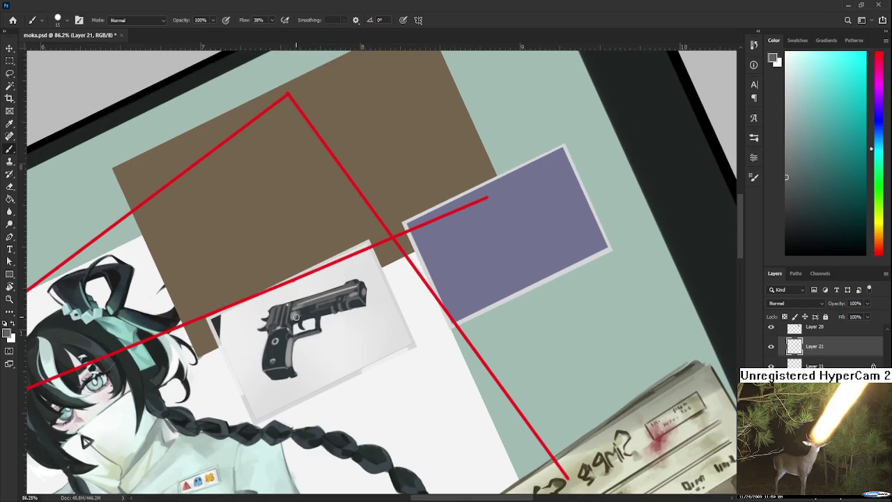
scroll(296, 317, up, 1)
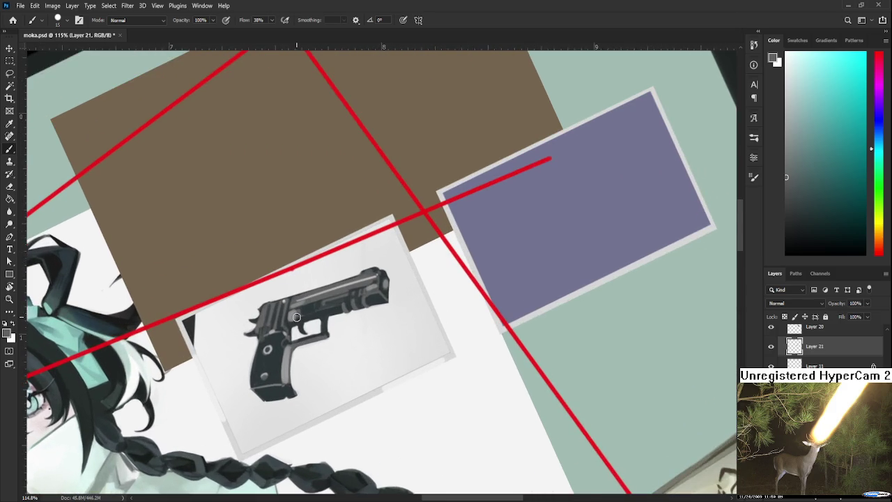
scroll(296, 317, up, 1)
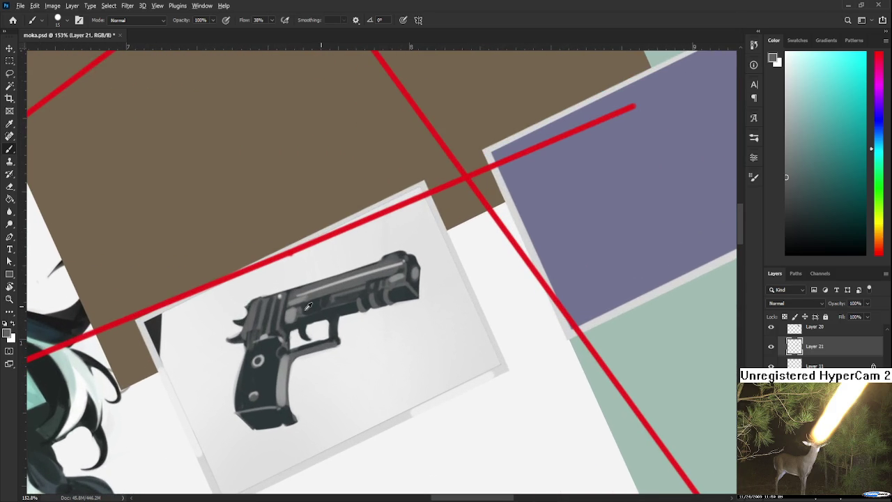
alt+click(282, 318)
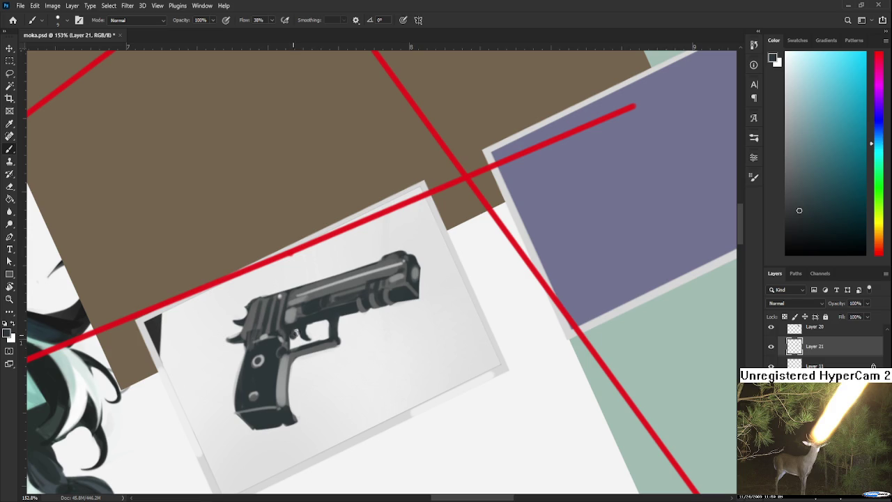
drag(311, 324, 323, 324)
Darken the pistol's muzzle with the same dark grey
key(e)
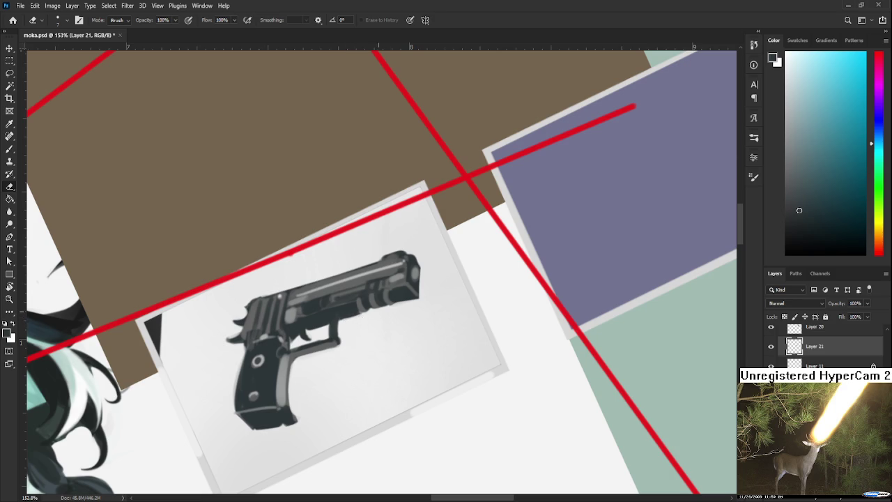
key(b)
drag(412, 293, 408, 298)
key(e)
scroll(427, 211, down, 3)
Rotate the canvas view nearly level and zoom in on the pistol
scroll(411, 210, down, 3)
scroll(392, 209, down, 2)
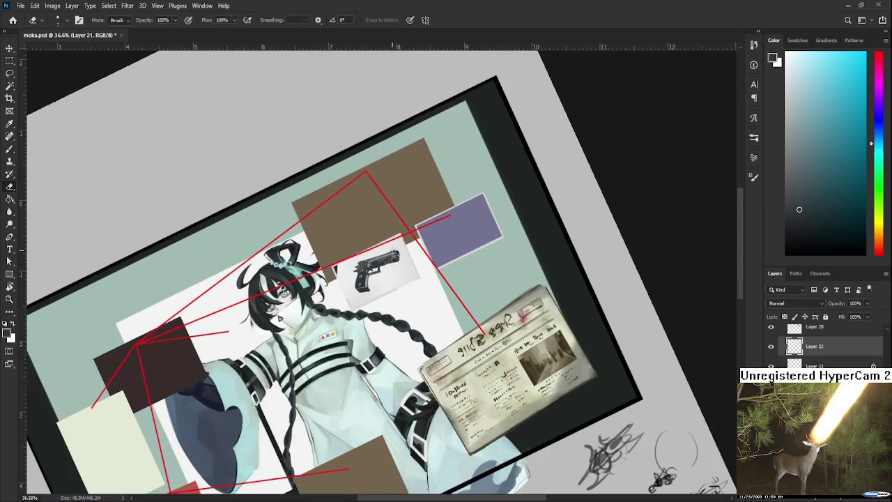
key(r)
drag(390, 209, 420, 281)
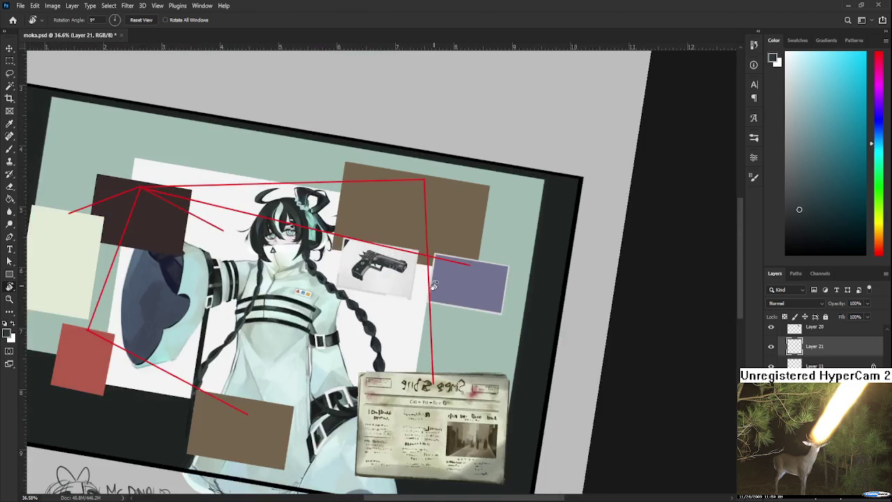
scroll(420, 281, down, 2)
scroll(396, 265, up, 3)
scroll(397, 265, up, 2)
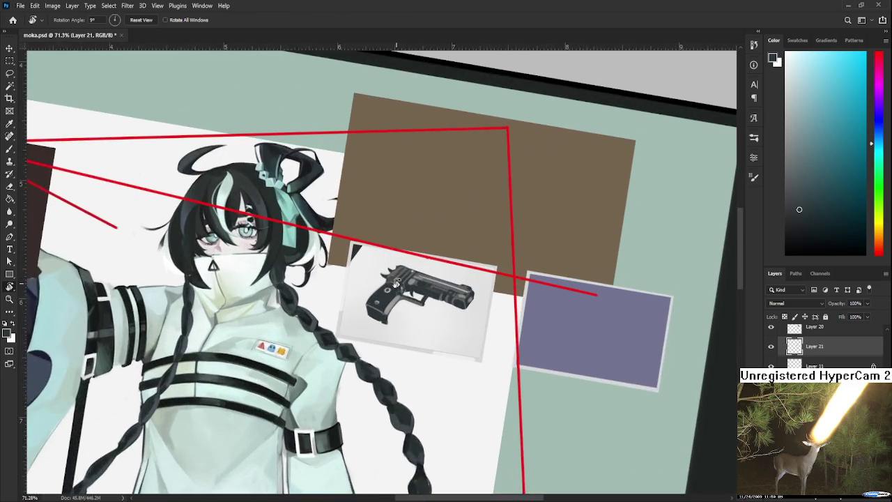
scroll(398, 270, up, 1)
scroll(396, 271, up, 2)
scroll(396, 270, up, 2)
With a larger brush, sample grey from the pistol's top and darken it slightly
key(b)
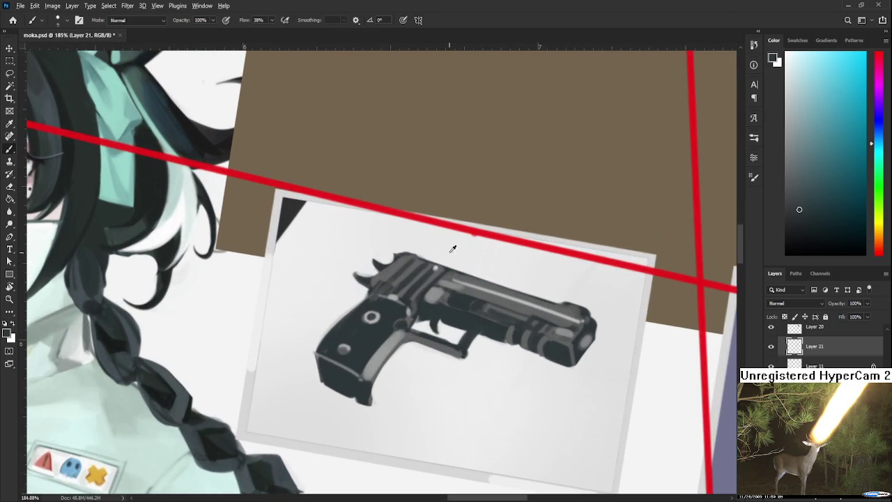
drag(413, 286, 406, 287)
key(bracketright)
key(bracketright)
key(bracketright)
alt+click(419, 269)
alt+click(418, 269)
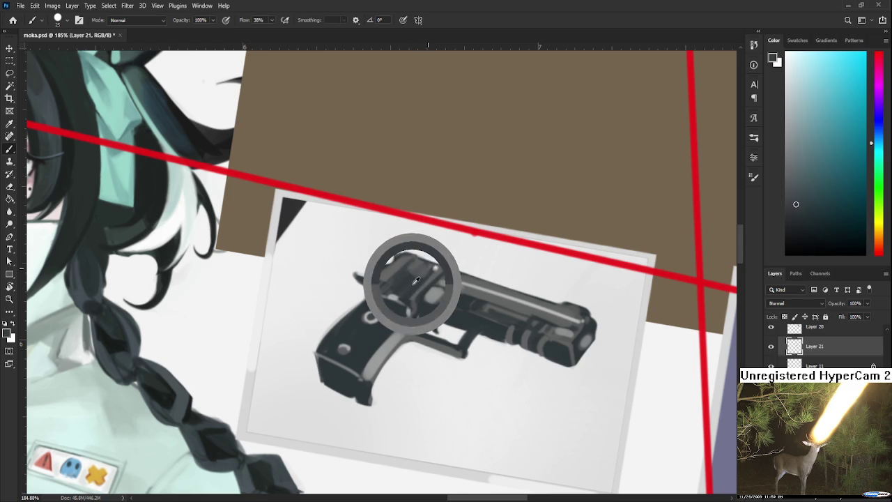
alt+click(416, 266)
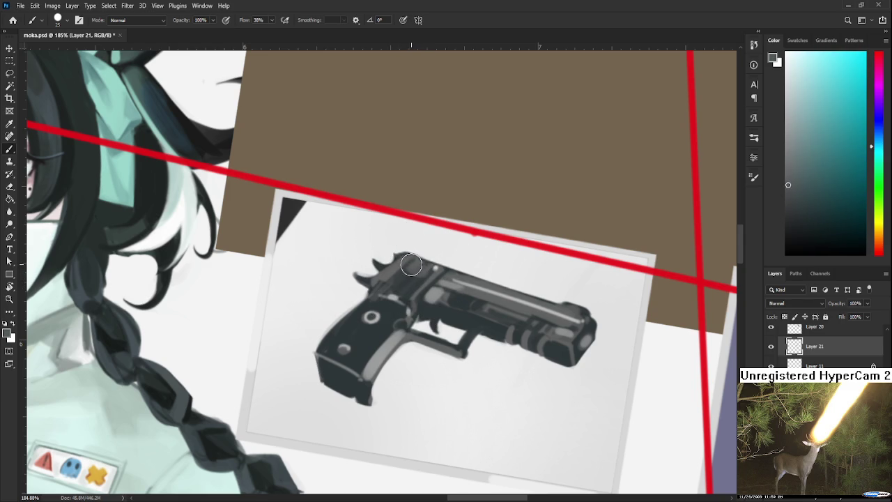
drag(409, 265, 404, 256)
Sample the grip's light grey and extend the highlight down its front edge
alt+click(371, 377)
alt+click(369, 371)
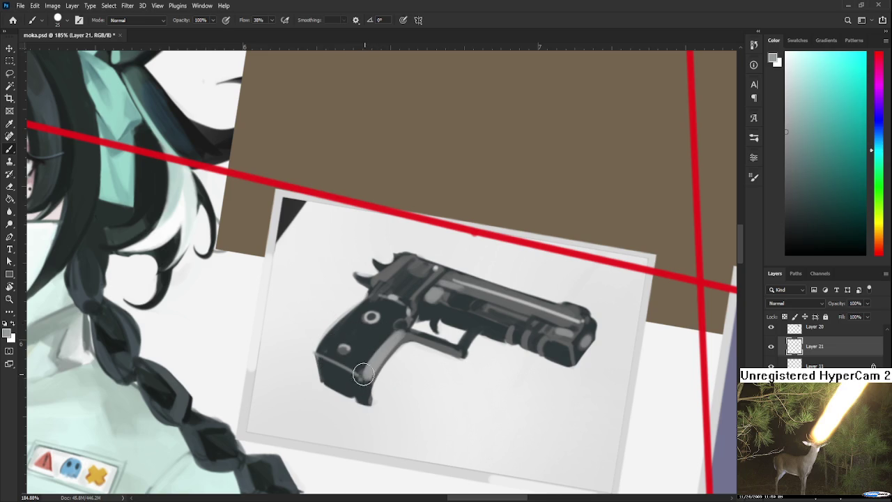
drag(367, 382, 369, 399)
drag(363, 380, 366, 400)
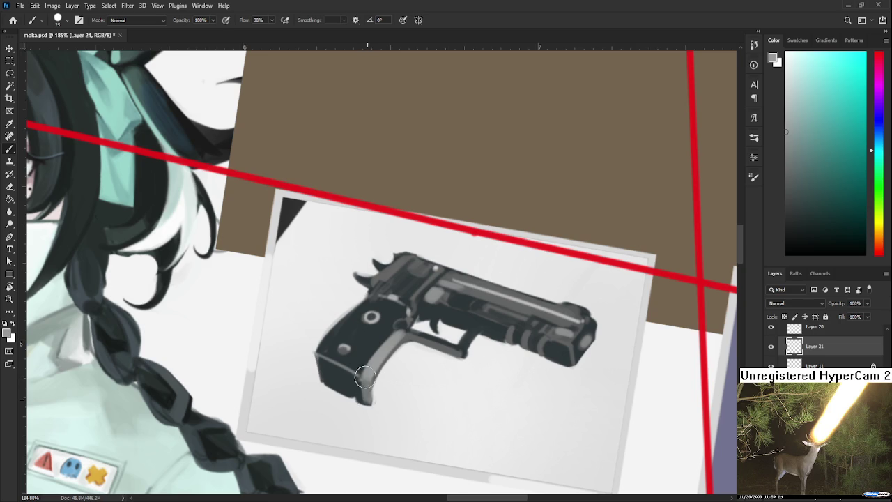
Try darkening the light grip edge with a smaller dark-grey brush, undoing each attempt
alt+click(389, 358)
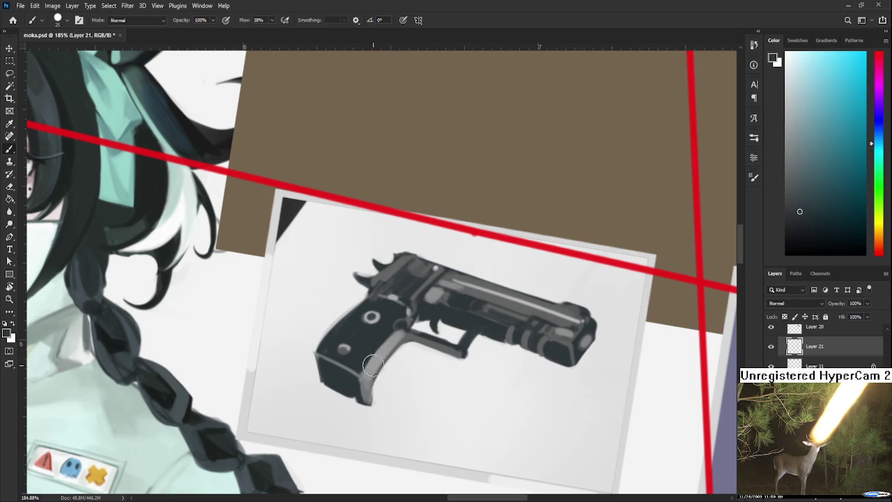
key(bracketleft)
key(bracketleft)
drag(402, 345, 370, 398)
key(ctrl+z)
drag(401, 344, 372, 398)
key(ctrl+z)
drag(401, 346, 371, 395)
key(ctrl+z)
drag(402, 346, 372, 397)
key(ctrl+z)
key(ctrl+z)
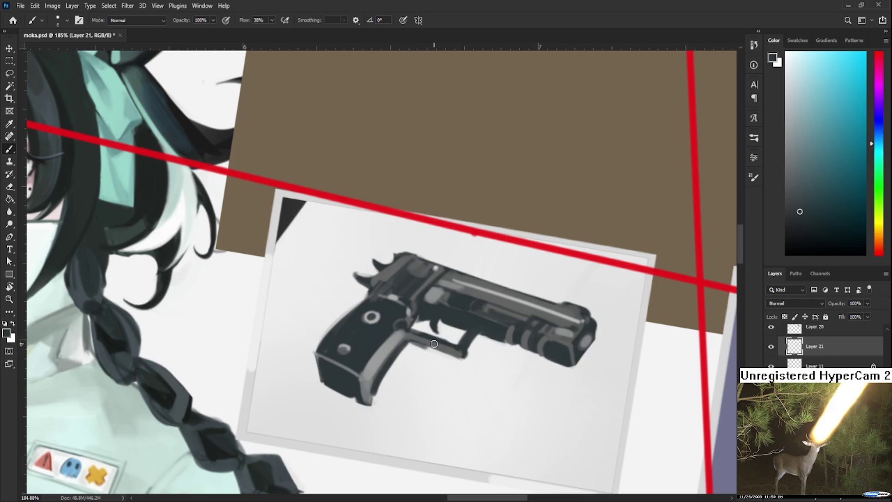
Turn the canvas view around so the pistol grip is easy to reach
scroll(433, 343, down, 4)
scroll(434, 344, up, 1)
scroll(435, 345, down, 2)
scroll(435, 344, down, 2)
scroll(435, 345, down, 2)
scroll(436, 328, up, 2)
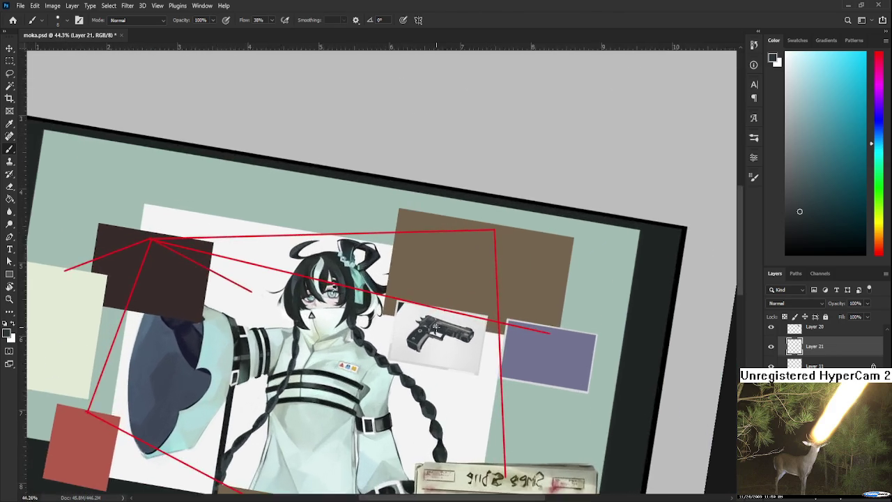
scroll(435, 326, up, 2)
scroll(418, 348, up, 1)
scroll(411, 360, up, 2)
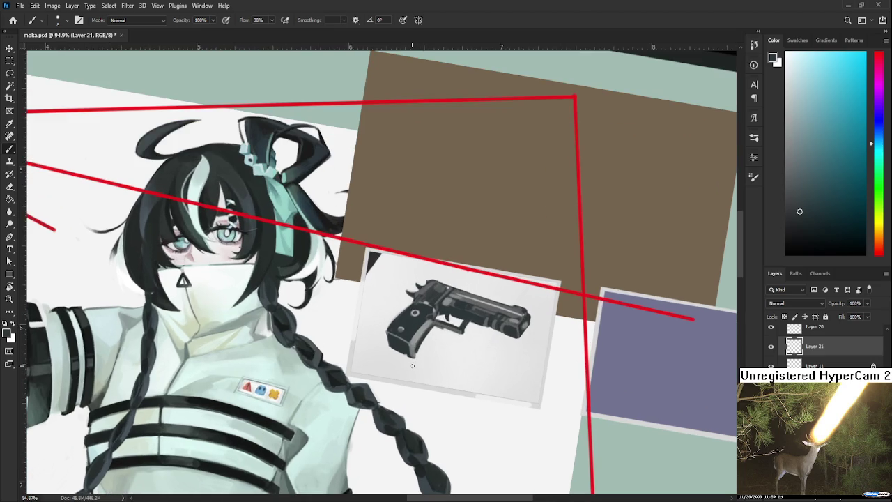
scroll(411, 362, up, 1)
scroll(408, 369, up, 1)
scroll(407, 370, up, 1)
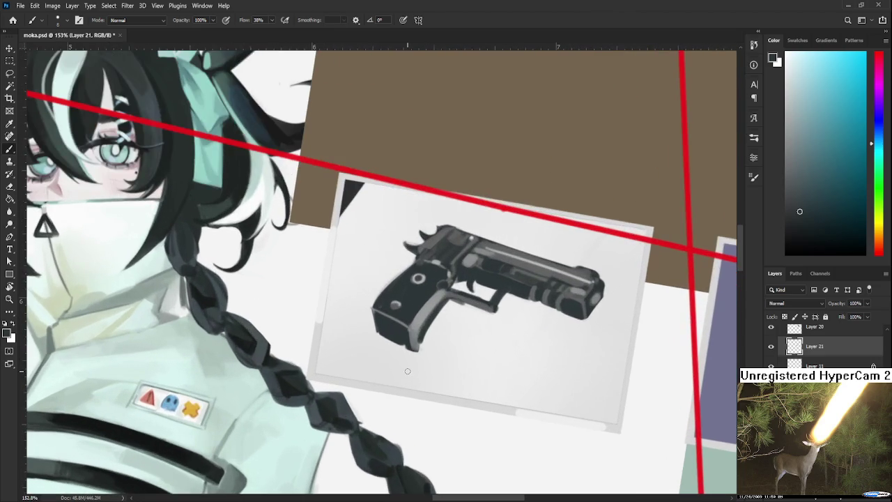
key(r)
drag(544, 324, 348, 343)
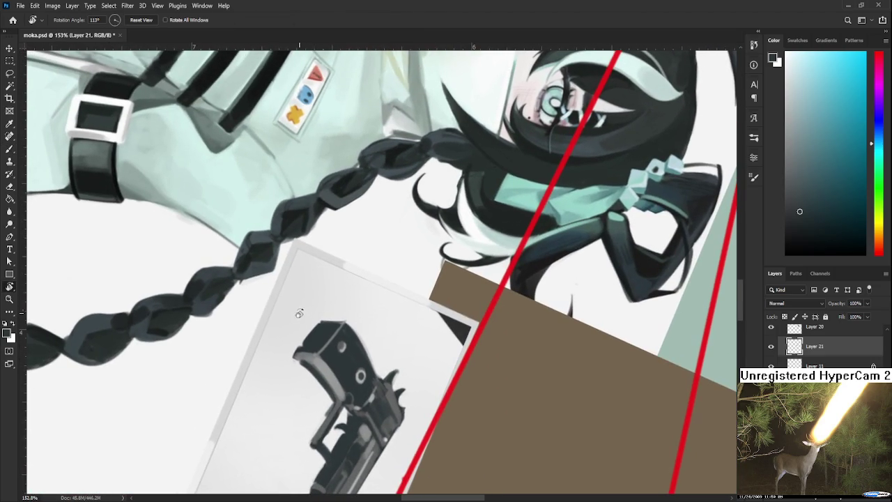
Erase along the pistol's upper-left edge and lighten the grip's left and right edges
key(b)
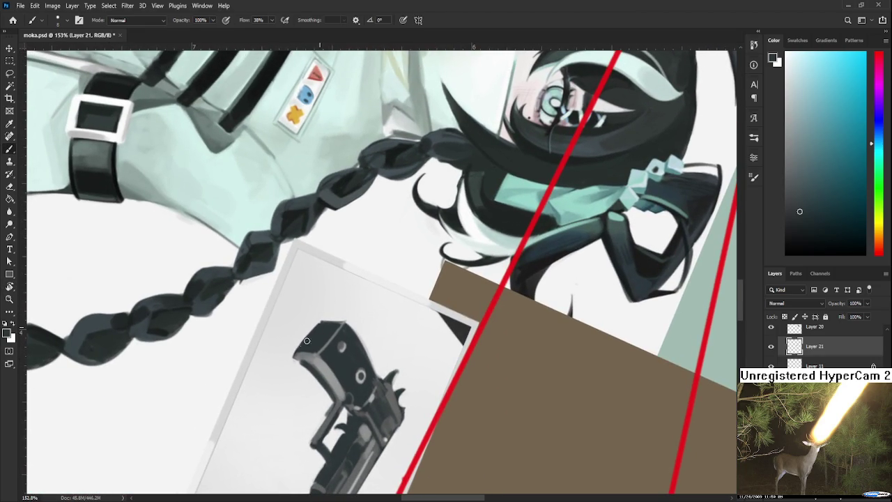
key(e)
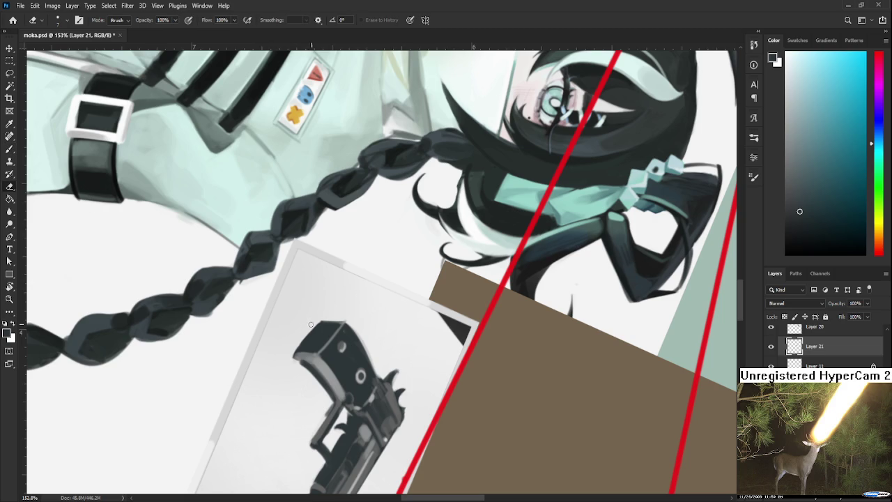
drag(294, 348, 287, 352)
mouse_move(321, 317)
mouse_down()
mouse_move(302, 336)
mouse_move(347, 308)
mouse_up()
key(r)
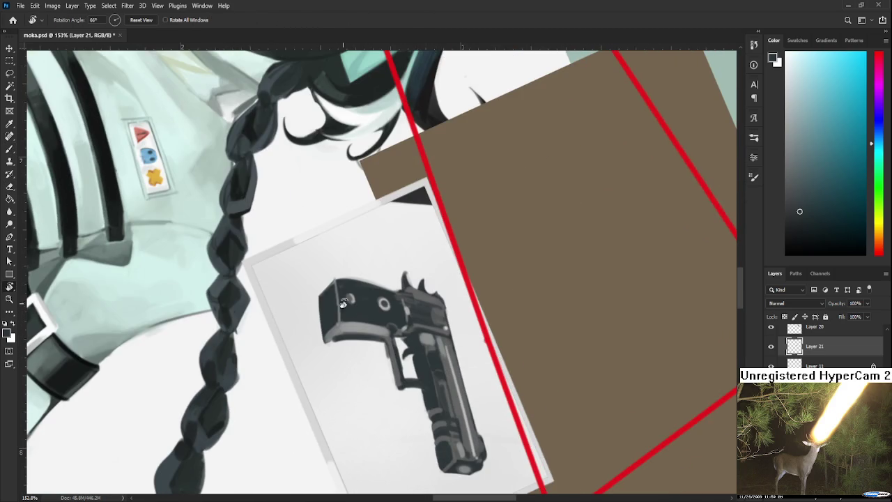
key(e)
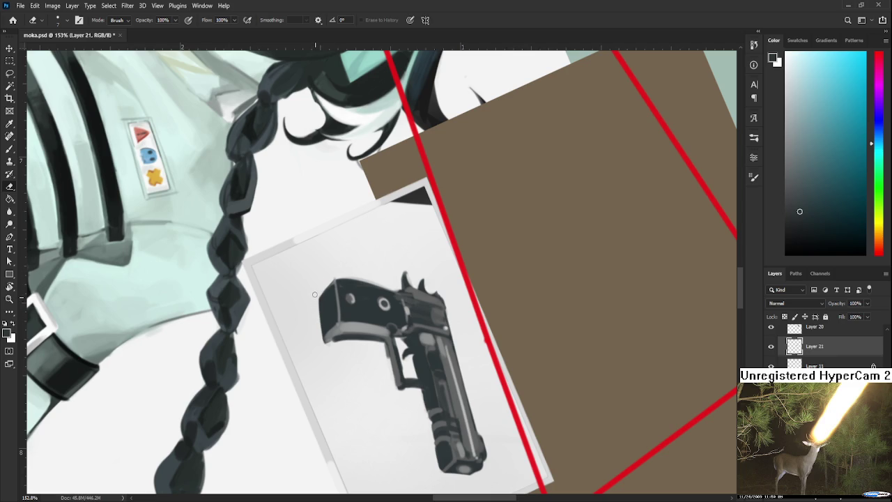
mouse_move(322, 338)
mouse_down()
mouse_move(320, 322)
mouse_move(361, 320)
mouse_move(354, 361)
mouse_up()
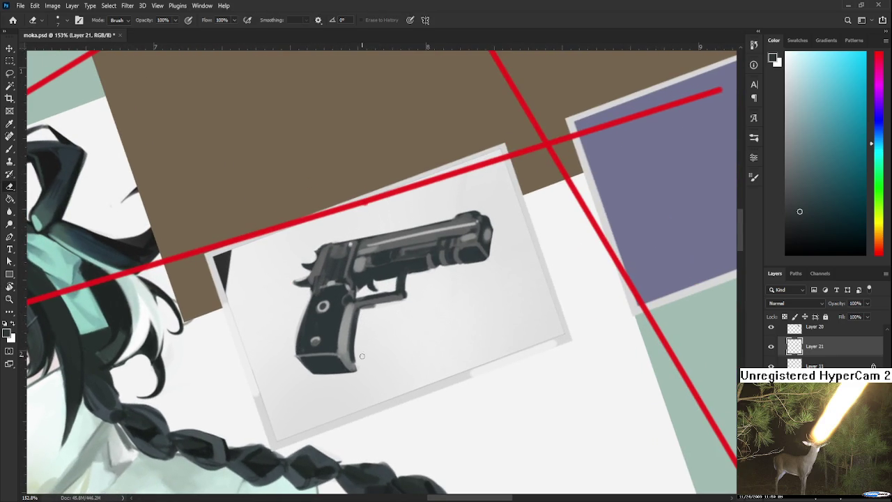
drag(355, 321, 355, 361)
Repaint the grip's right edge with a thin darker grey stroke
key(b)
alt+click(362, 310)
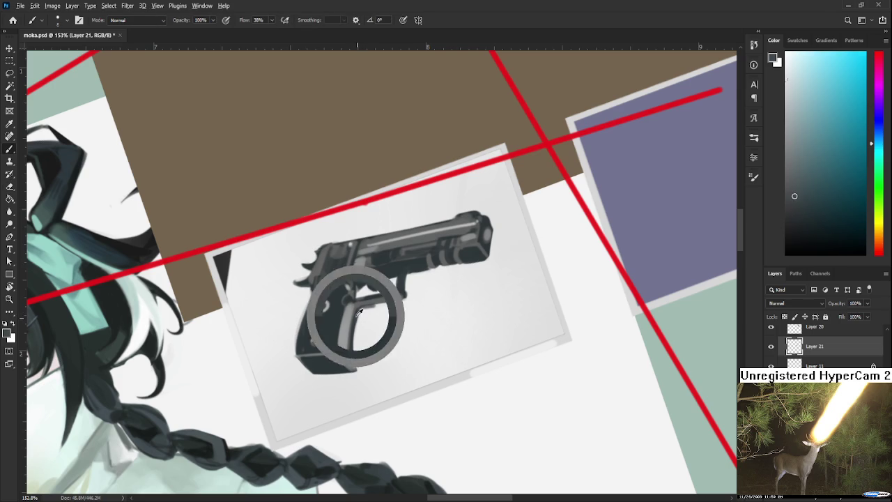
alt+click(343, 311)
drag(353, 322, 355, 362)
mouse_move(355, 318)
mouse_down()
mouse_move(355, 361)
mouse_move(355, 326)
mouse_up()
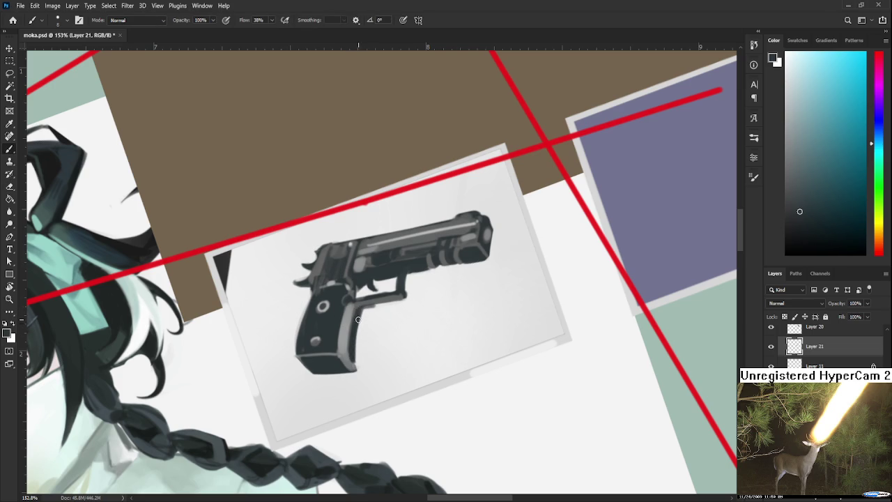
Compare the grip edge stroke by toggling undo and redo, keeping the darker version
alt+click(355, 339)
alt+click(350, 347)
key(ctrl+z)
key(ctrl+shift+z)
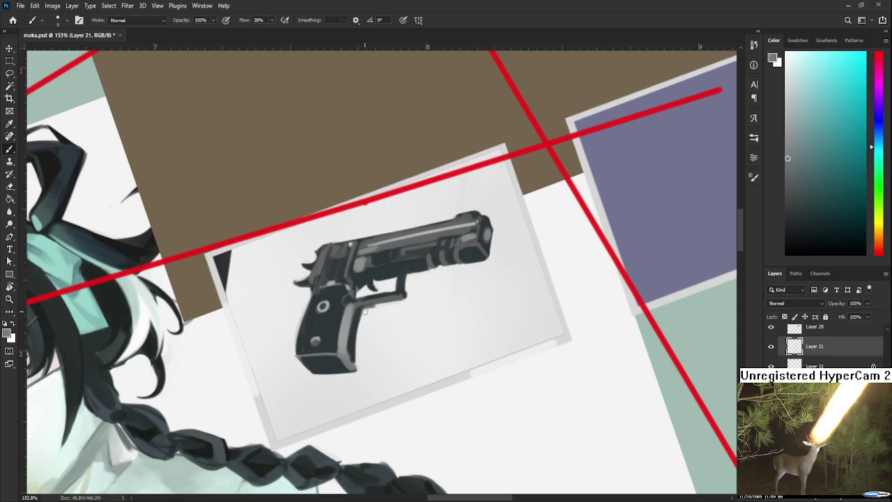
key(ctrl+z)
key(ctrl+shift+z)
key(ctrl+z)
alt+click(360, 311)
key(ctrl+shift+z)
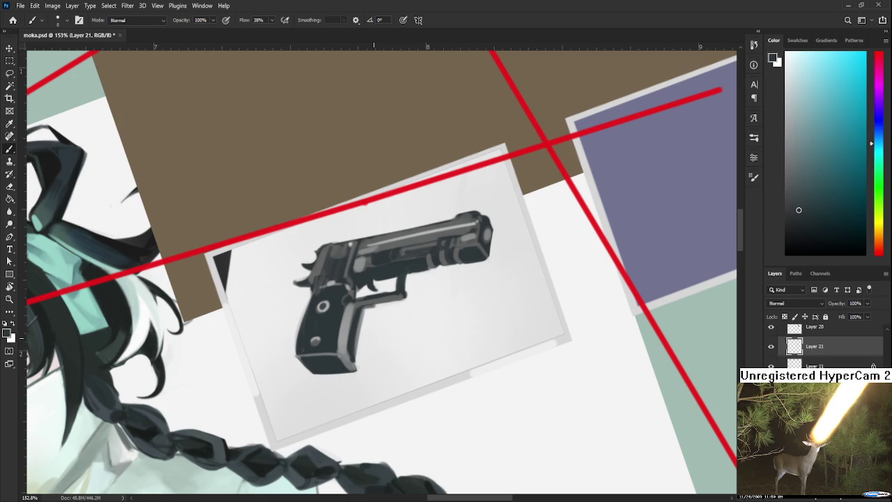
Pick up a fresh grey from the pistol body for further painting
key(e)
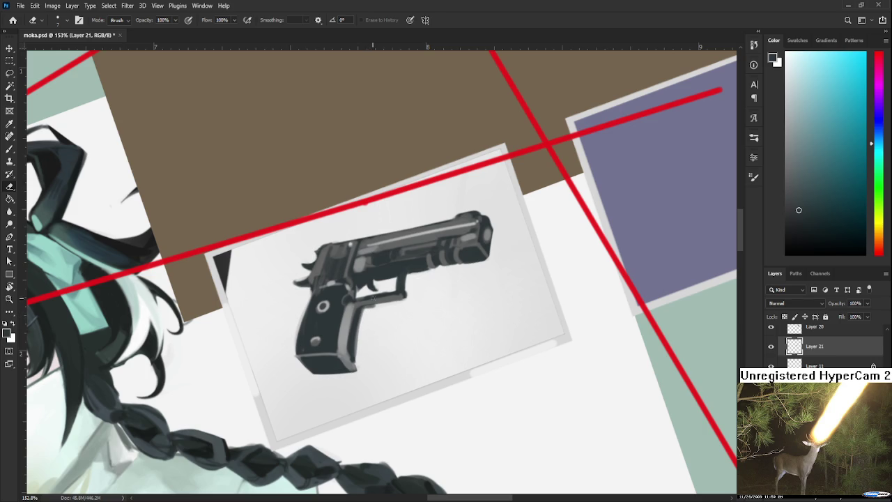
key(b)
alt+click(352, 303)
alt+click(349, 301)
alt+click(347, 300)
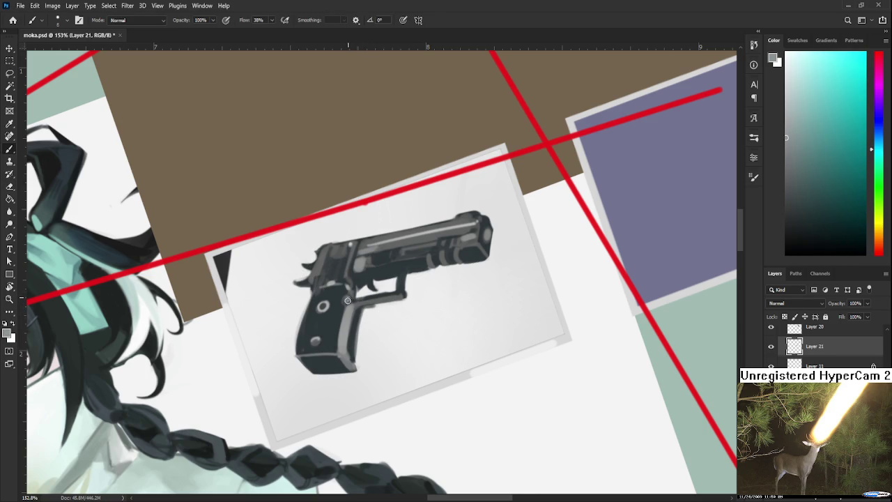
scroll(391, 298, up, 2)
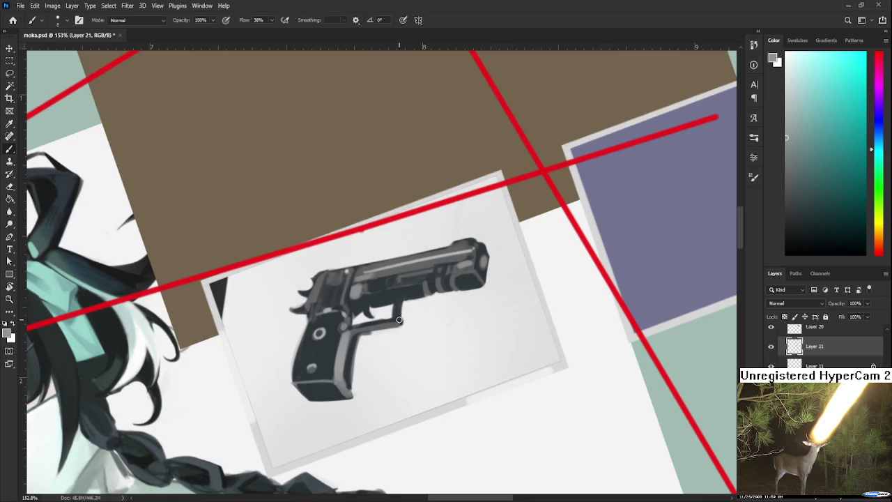
Zoom in on the trigger area and sample several dark and light greys from the gun
scroll(399, 321, down, 2)
scroll(399, 319, down, 2)
scroll(397, 317, down, 2)
scroll(395, 315, down, 2)
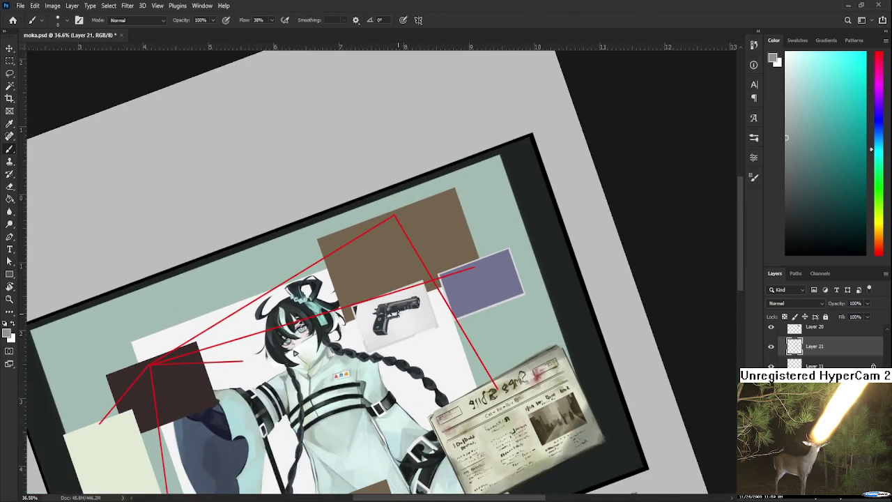
scroll(397, 313, up, 2)
scroll(395, 311, up, 2)
scroll(394, 309, up, 2)
scroll(391, 307, up, 2)
scroll(392, 308, up, 2)
scroll(358, 338, down, 1)
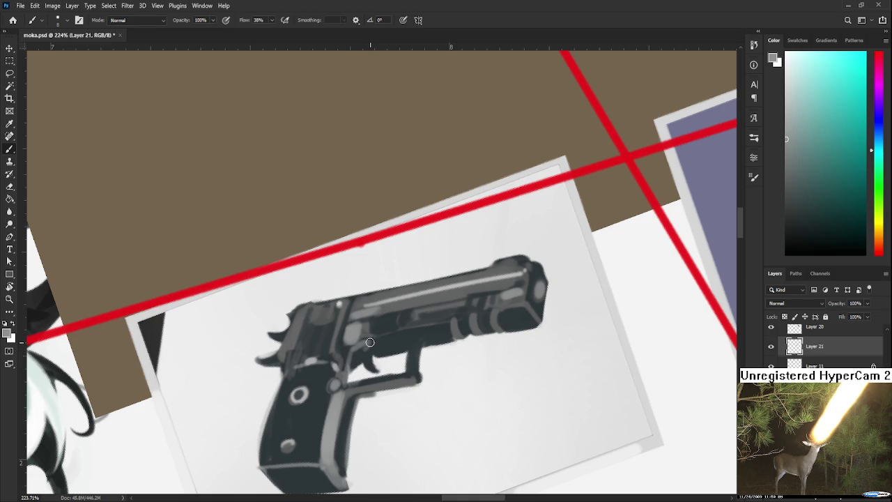
alt+click(364, 349)
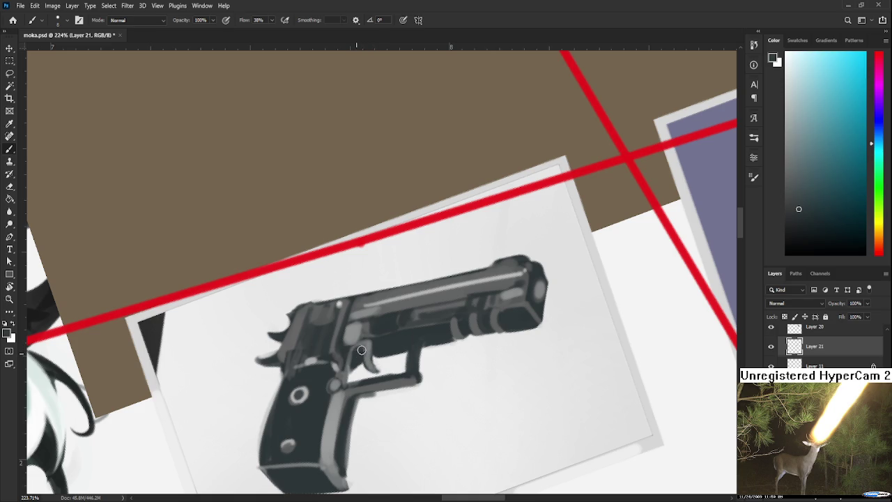
alt+click(363, 348)
alt+click(362, 347)
alt+click(362, 346)
alt+click(366, 343)
alt+click(378, 340)
Keep sampling greys around the trigger until the dark grey matches the gun
alt+click(368, 349)
alt+click(377, 343)
alt+click(370, 351)
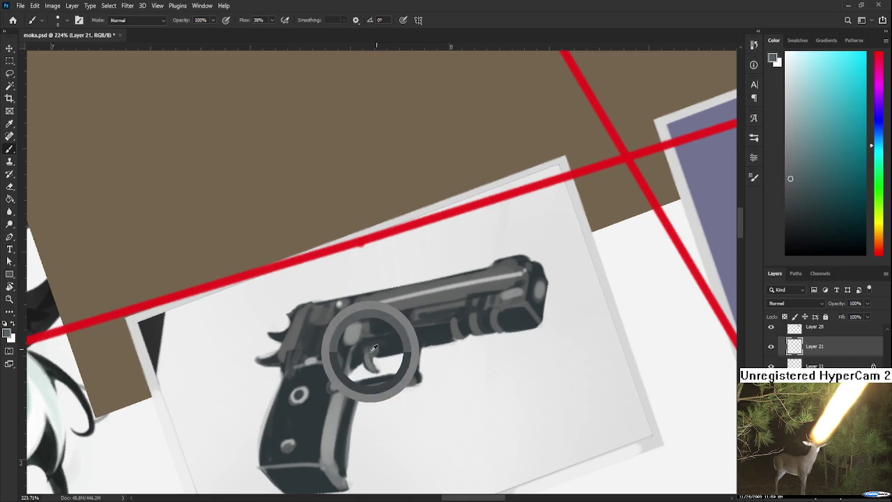
alt+click(390, 341)
alt+click(380, 343)
alt+click(367, 344)
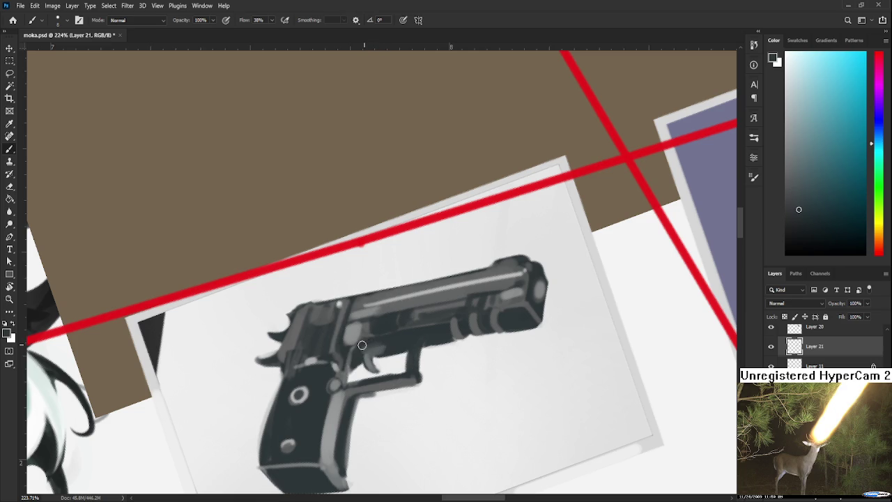
alt+click(381, 343)
alt+click(385, 343)
alt+click(383, 345)
alt+click(380, 343)
alt+click(351, 343)
alt+click(356, 363)
alt+click(356, 373)
alt+click(357, 358)
alt+click(364, 363)
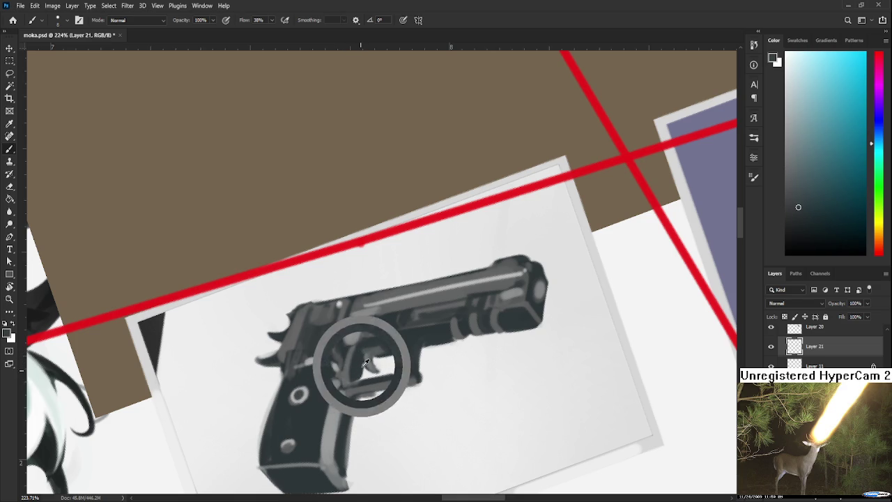
alt+click(361, 363)
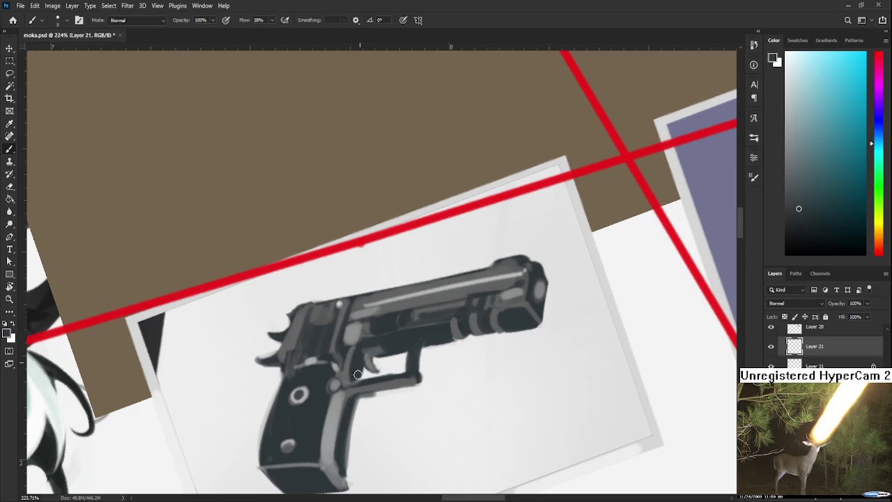
key(e)
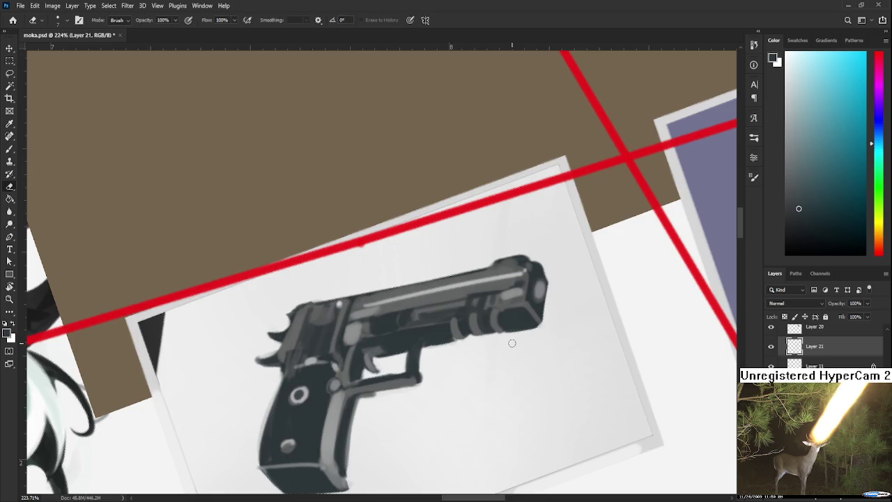
Rotate the view about 60 degrees and paint the gun's dark grey into the trigger guard's light inside
key(r)
drag(511, 343, 301, 378)
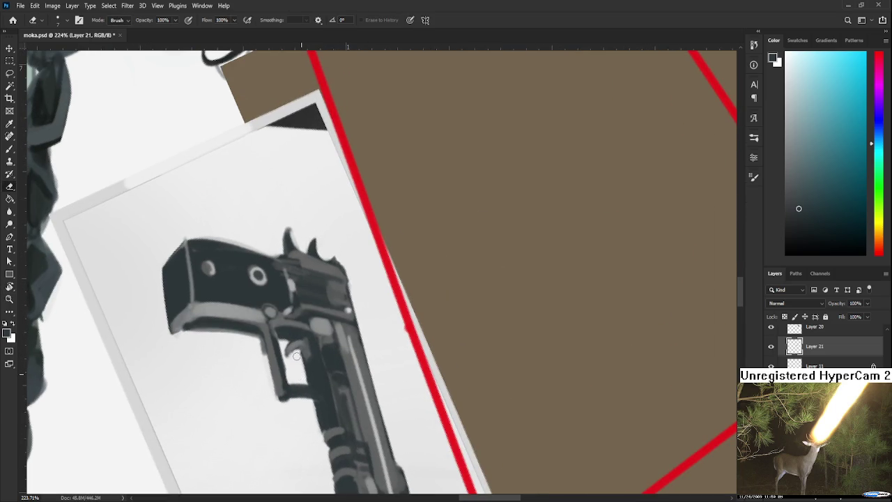
key(r)
mouse_move(301, 369)
mouse_down()
mouse_move(366, 343)
mouse_move(297, 359)
mouse_up()
key(e)
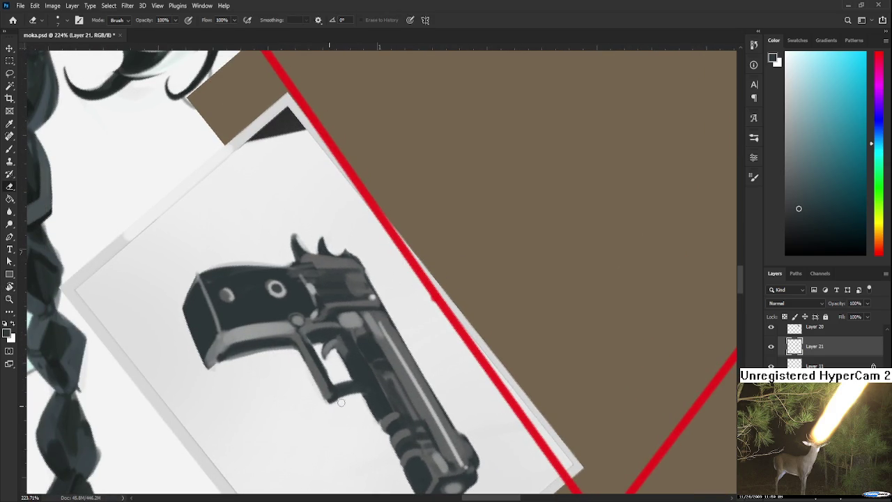
key(b)
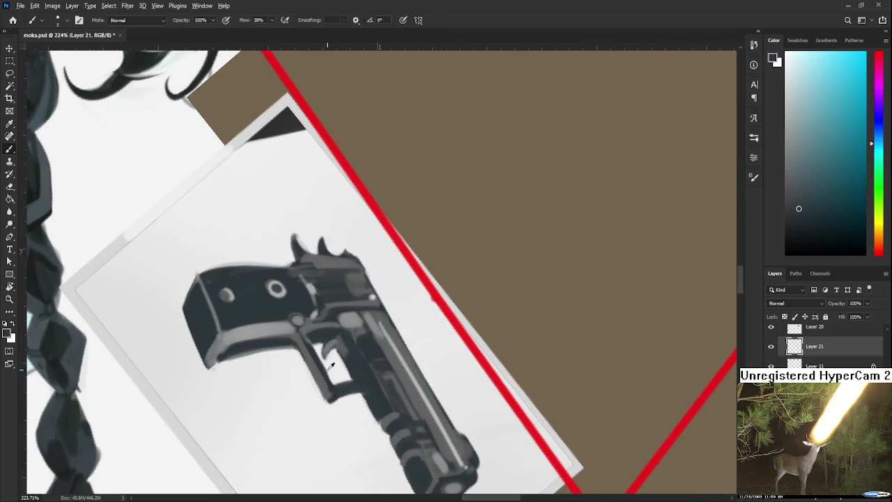
alt+click(336, 385)
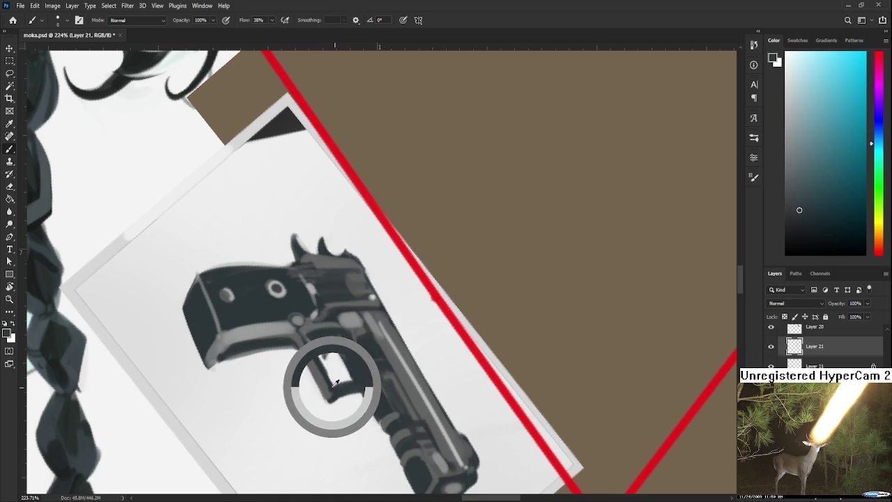
alt+click(321, 372)
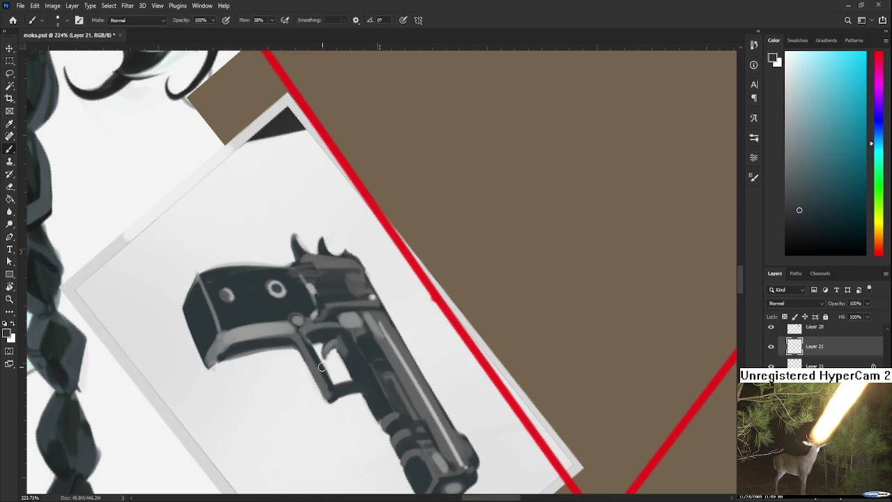
drag(332, 392, 307, 340)
scroll(434, 299, down, 2)
Rotate the canvas back to level and sample a colour from the gun with the brush
scroll(434, 382, down, 1)
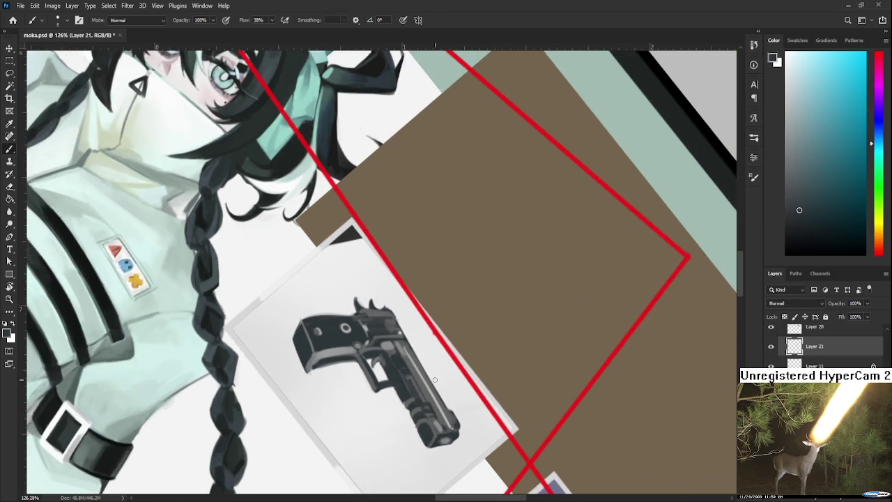
scroll(434, 381, down, 1)
key(r)
drag(417, 406, 538, 348)
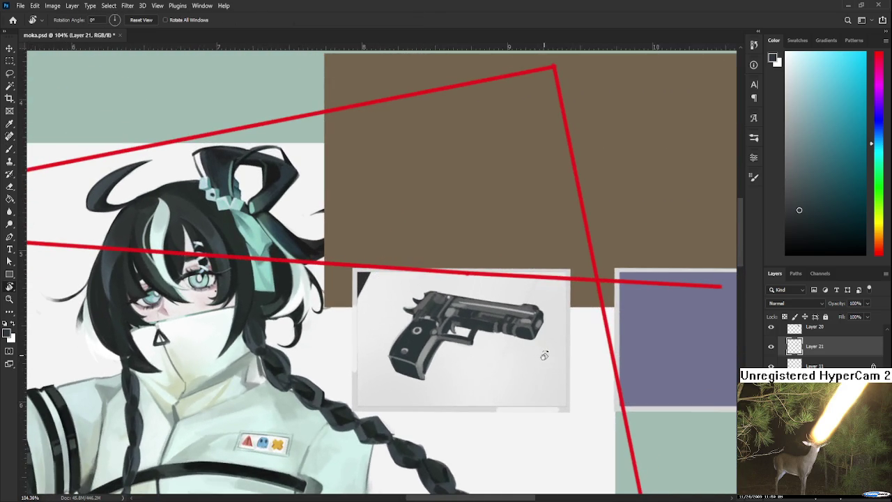
scroll(548, 354, down, 1)
scroll(515, 334, up, 1)
scroll(460, 313, up, 1)
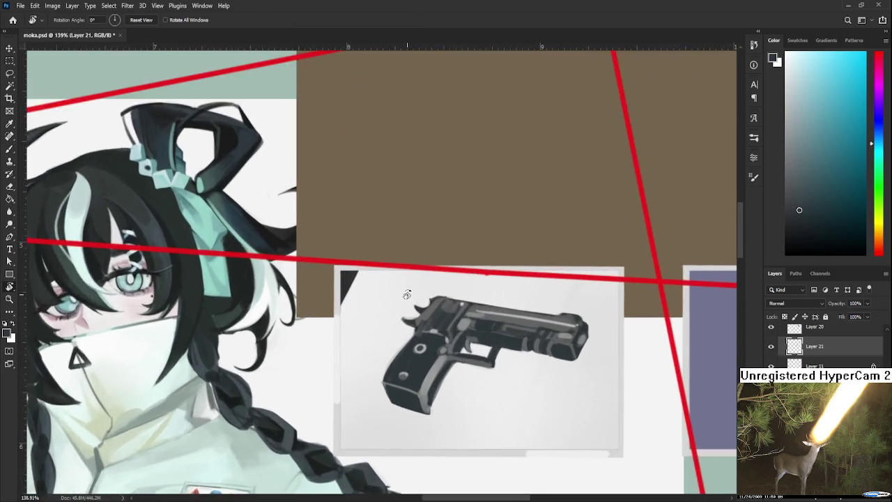
scroll(409, 298, up, 1)
key(b)
alt+click(448, 337)
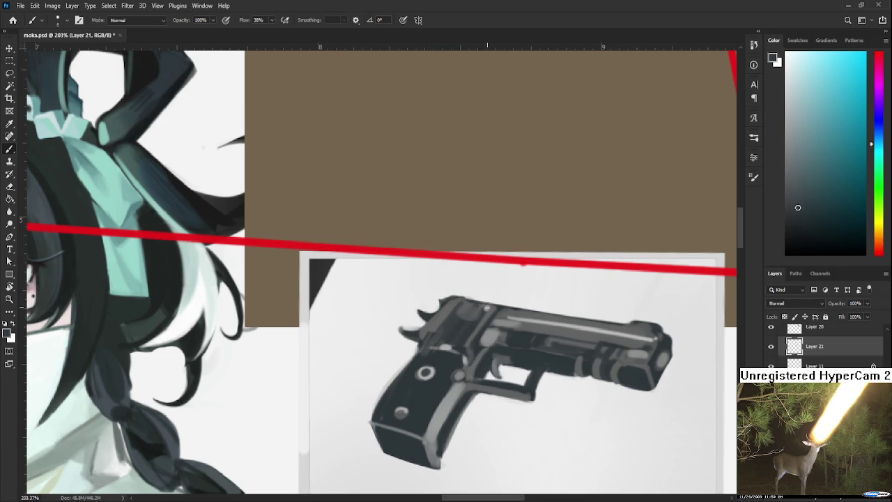
Select Layer 11 and create the new empty Layer 22 above it
scroll(492, 319, down, 1)
scroll(502, 338, down, 2)
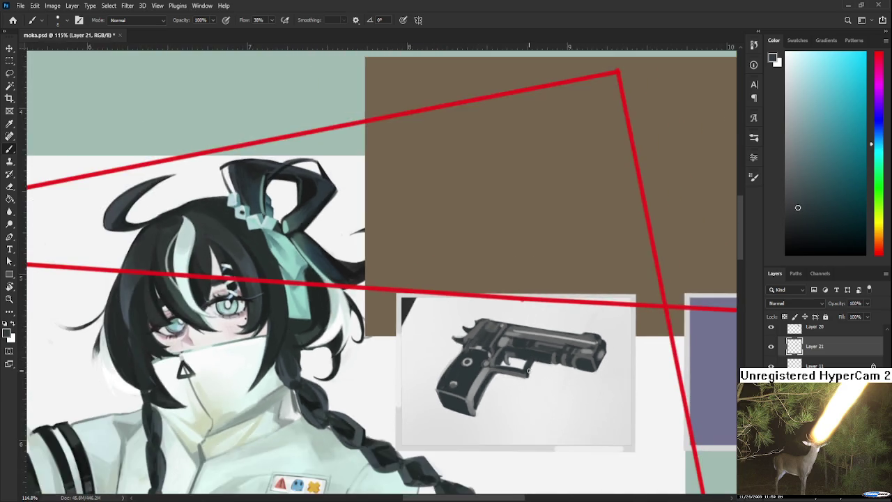
scroll(512, 359, down, 1)
scroll(521, 377, down, 1)
scroll(522, 376, up, 1)
scroll(524, 376, up, 1)
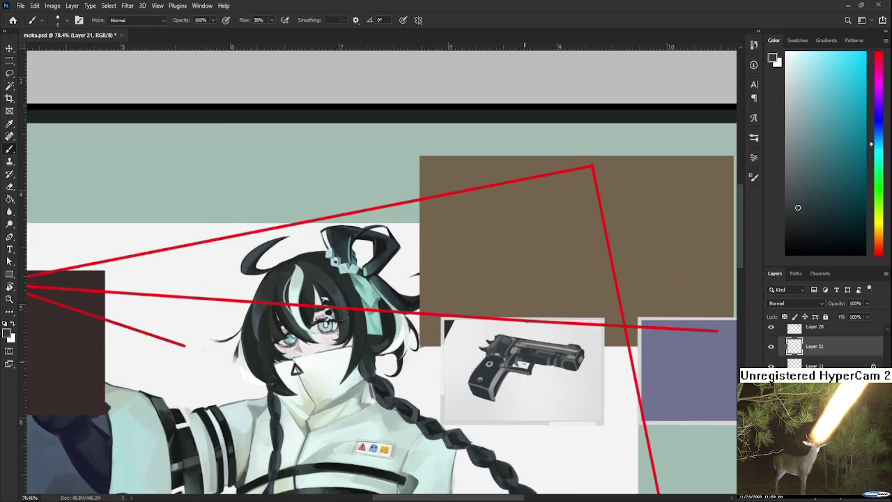
scroll(526, 376, up, 1)
scroll(550, 375, up, 1)
scroll(596, 380, up, 1)
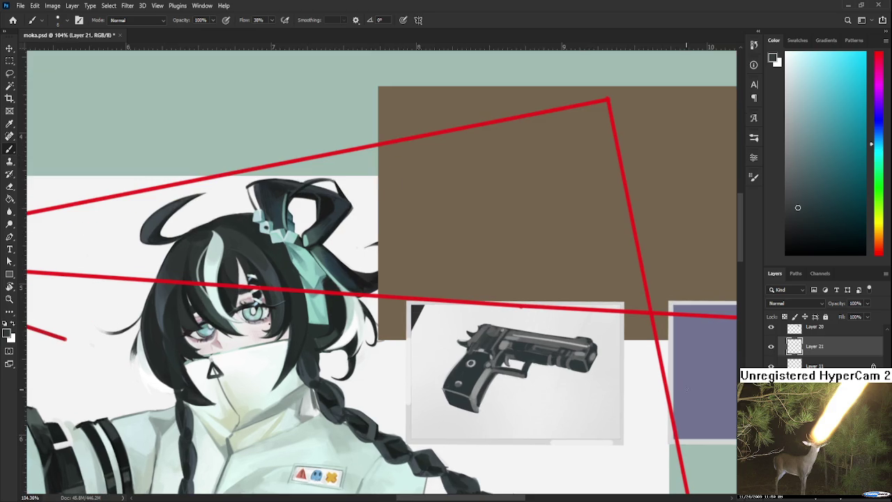
click(766, 363)
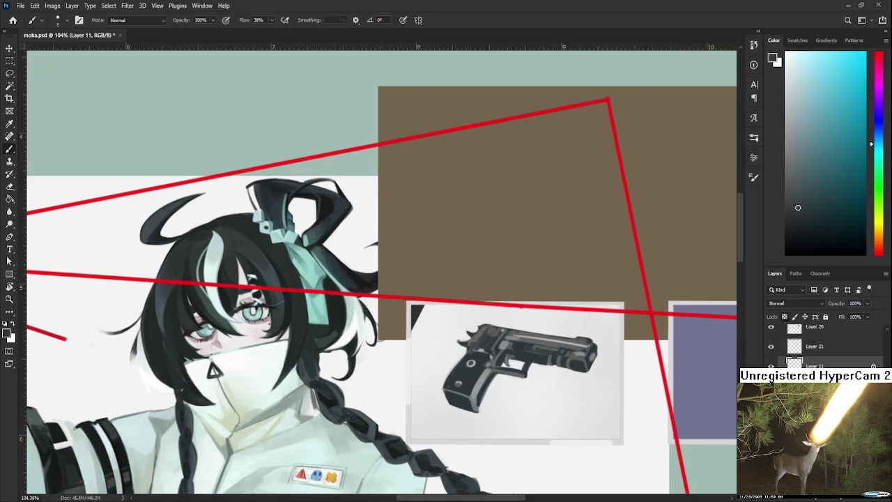
click(862, 498)
Paint a dark red blob under the pistol's trigger with a size-40 brush on Layer 22
click(875, 252)
click(832, 192)
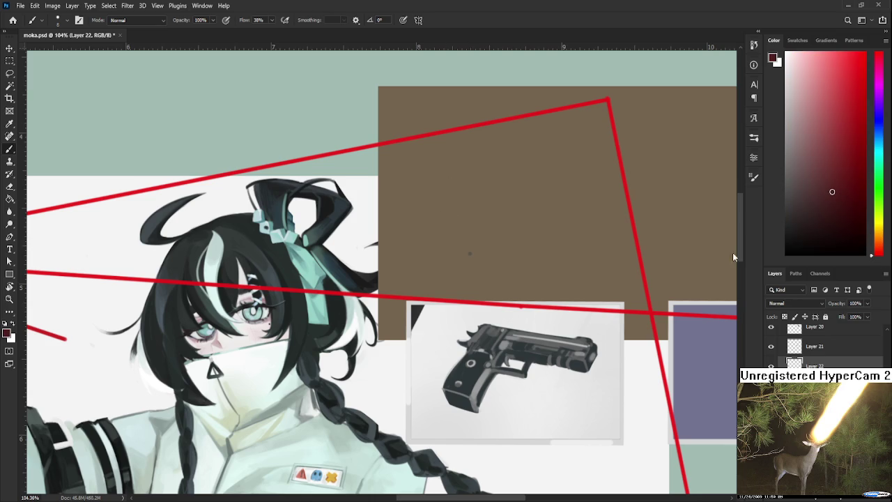
scroll(547, 318, down, 2)
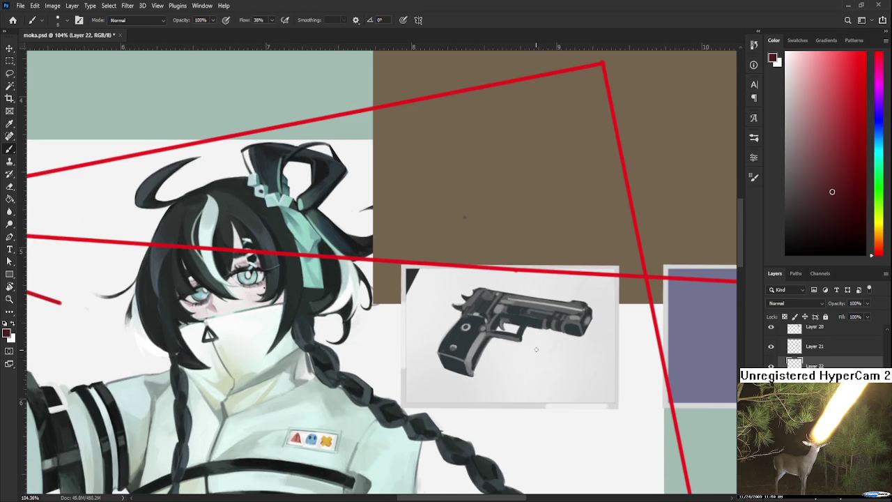
key(bracketright)
key(bracketright)
key(bracketright)
drag(524, 329, 552, 349)
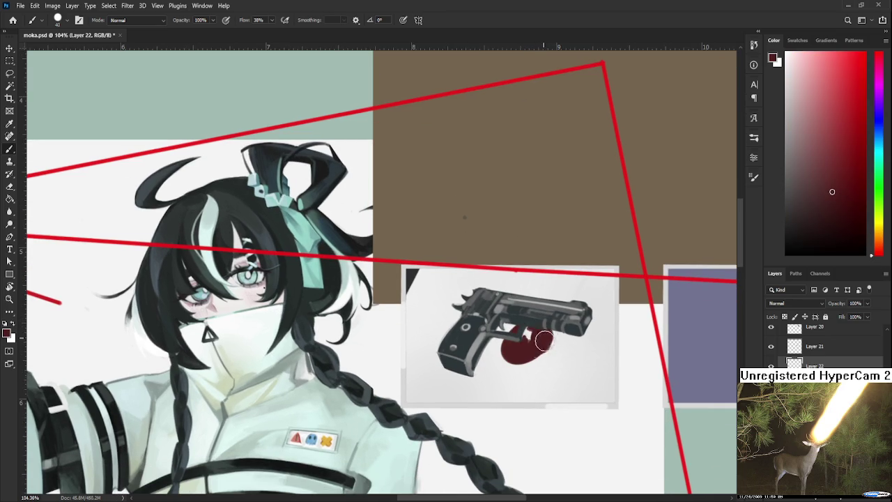
Erase the small light spot on the trigger in Layer 21, then return to brushing on Layer 22
key(alt+bracketleft)
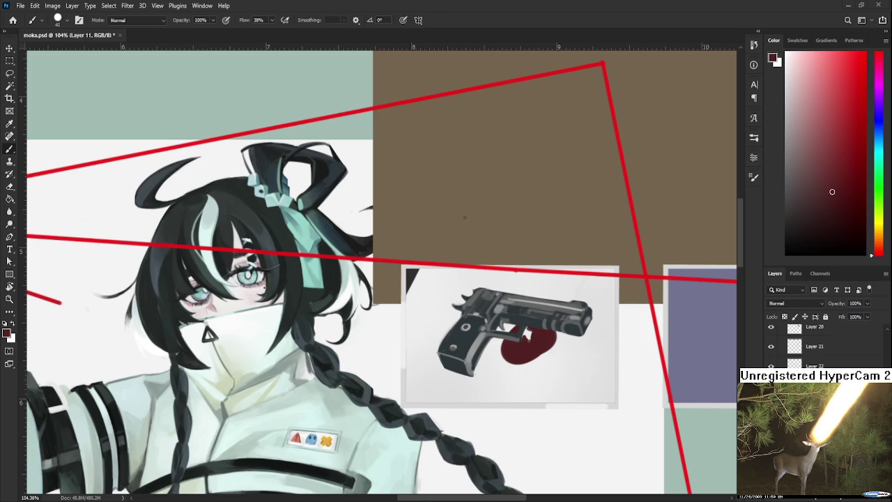
click(786, 348)
key(e)
drag(526, 335, 527, 337)
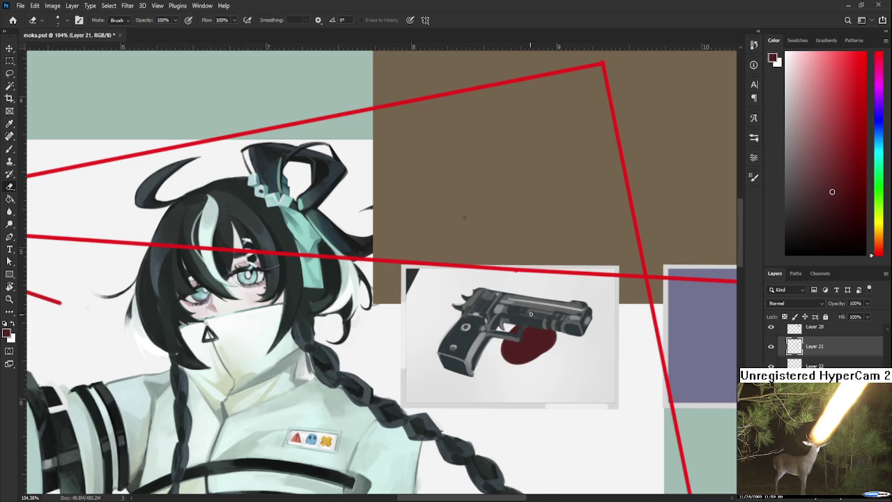
scroll(525, 325, down, 2)
key(alt+bracketleft)
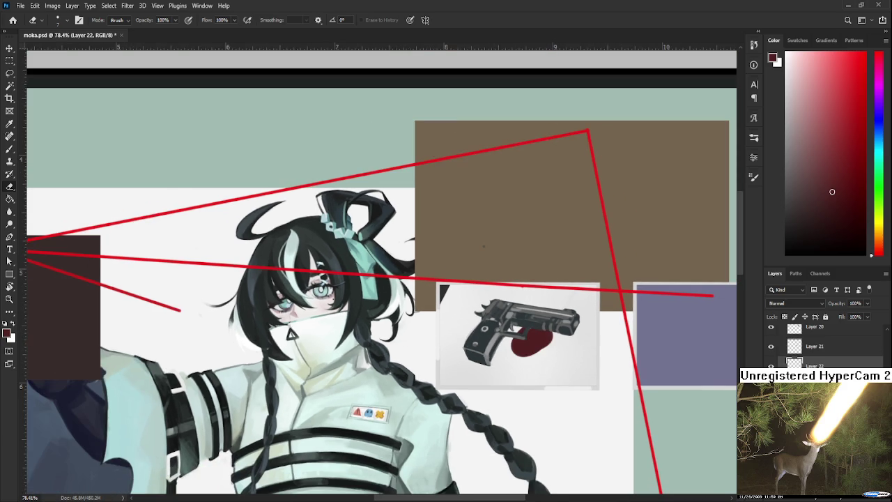
key(b)
key(bracketright)
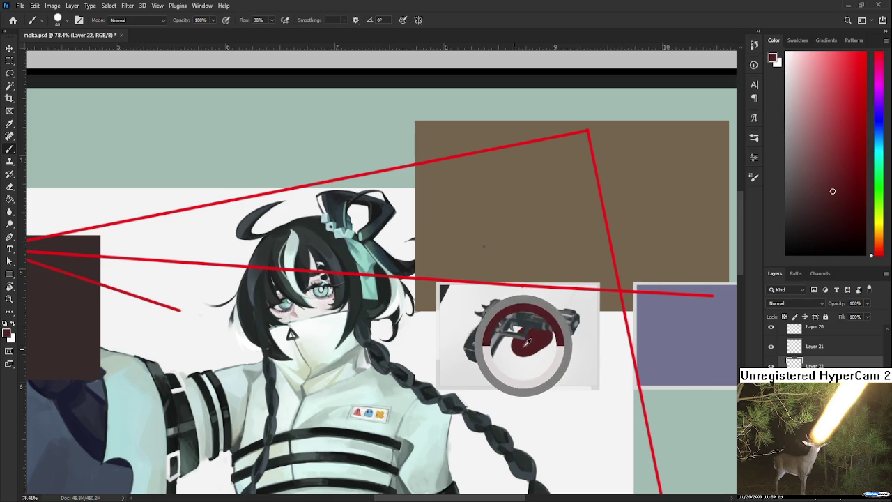